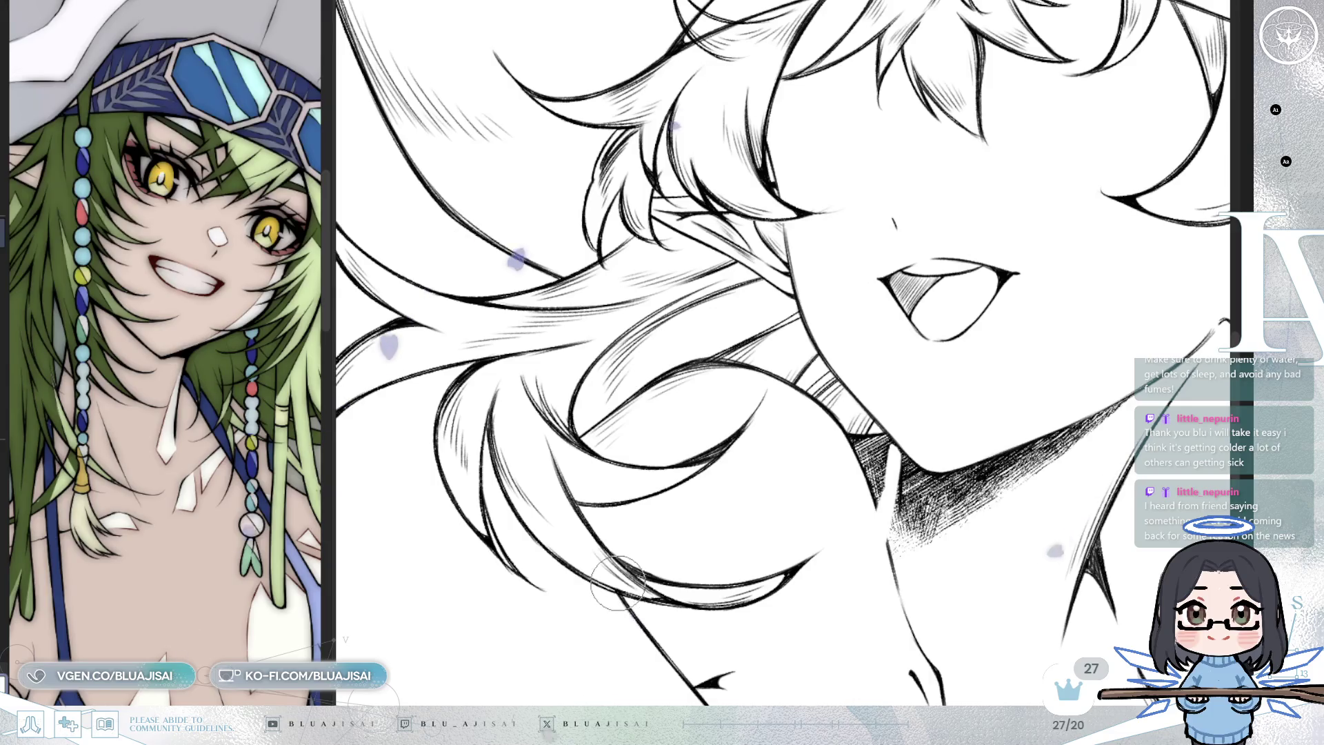
Bring the neck and chest into view, tilt the canvas slightly, and enlarge the brush
{"action": "mouse_move", "coordinate": [1136, 660]}
{"action": "left_mouse_down"}
{"action": "mouse_move", "coordinate": [847, 180]}
{"action": "mouse_move", "coordinate": [830, 360]}
{"action": "left_mouse_up"}
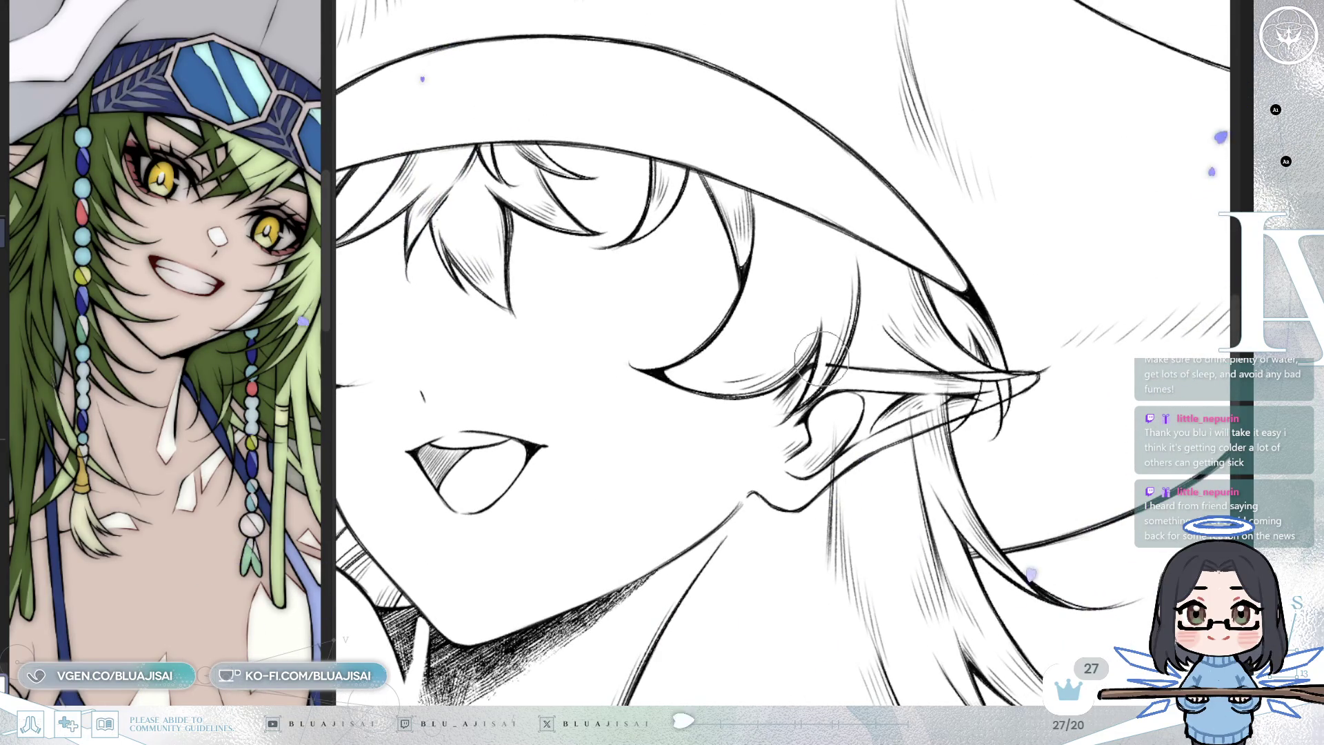
{"action": "left_click_drag", "start_coordinate": [984, 434], "coordinate": [965, 338]}
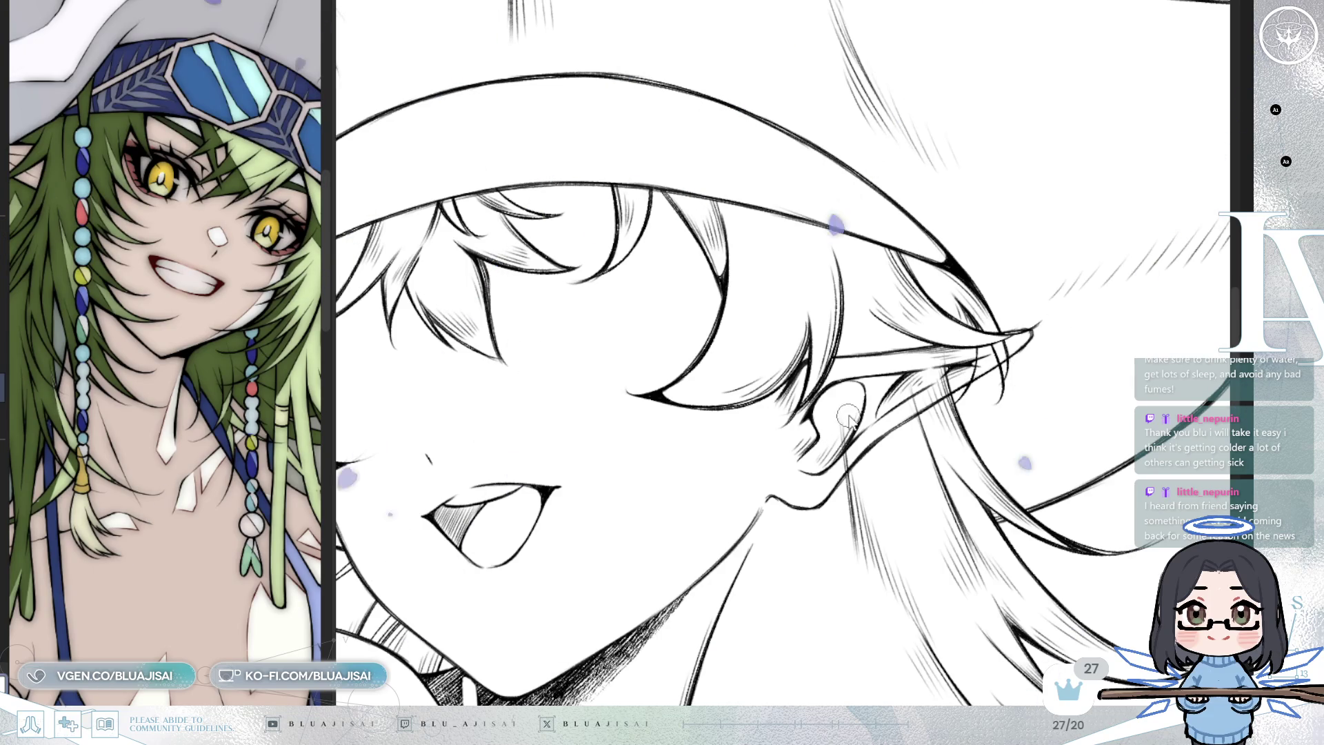
{"action": "key", "text": "bracketright"}
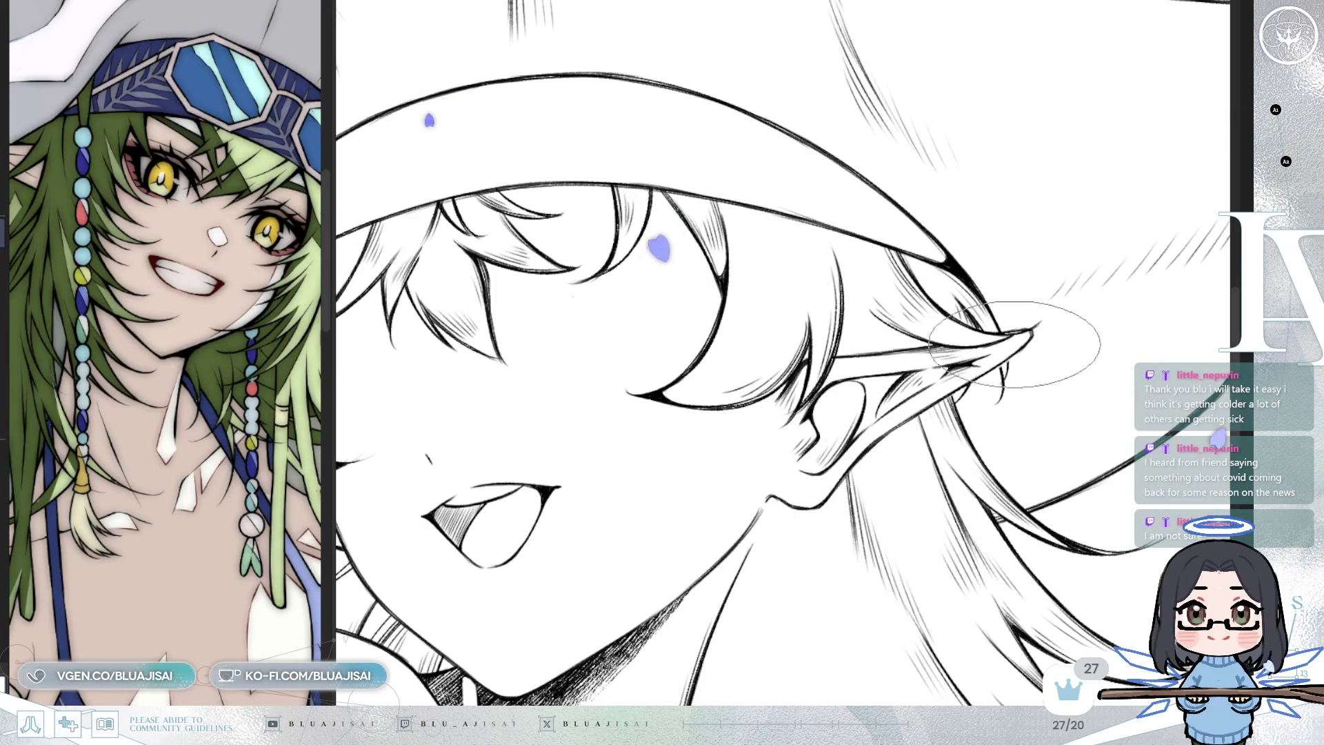
{"action": "scroll", "coordinate": [993, 371], "scroll_direction": "down", "scroll_amount": 5}
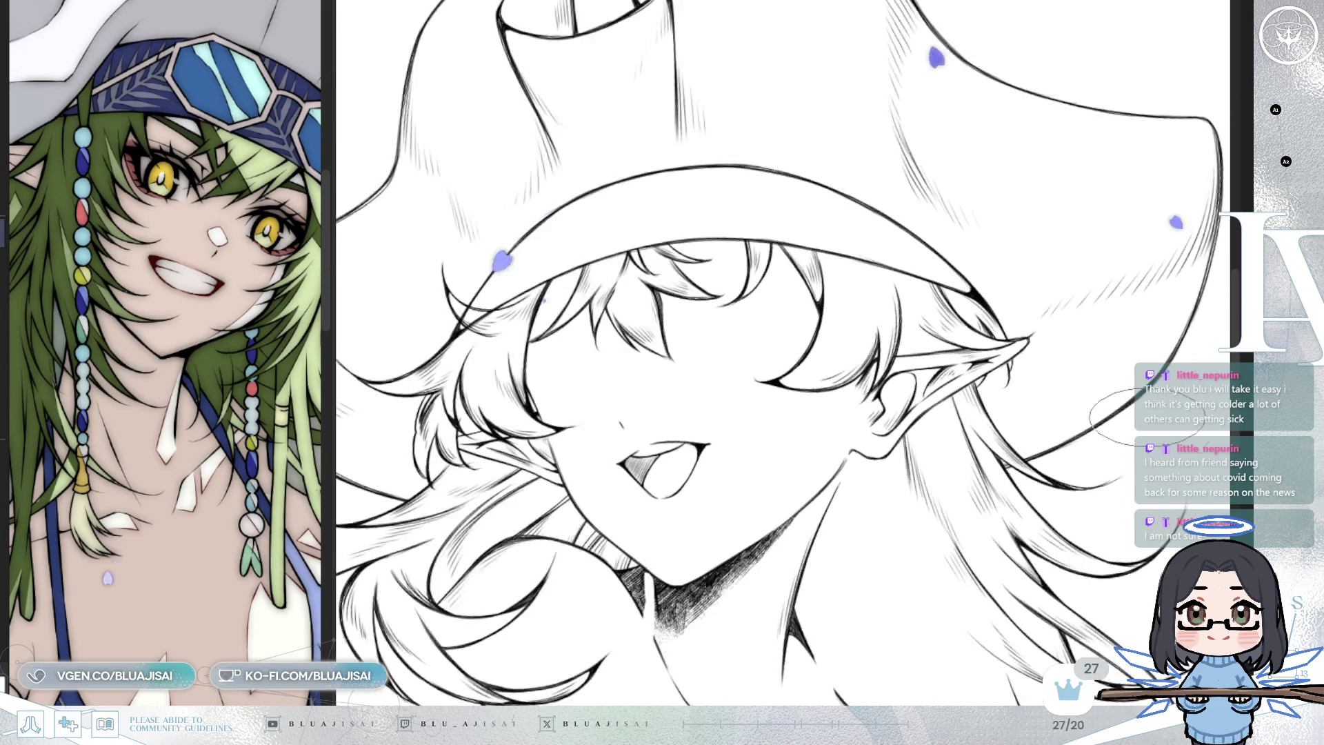
{"action": "scroll", "coordinate": [793, 345], "scroll_direction": "up", "scroll_amount": 2}
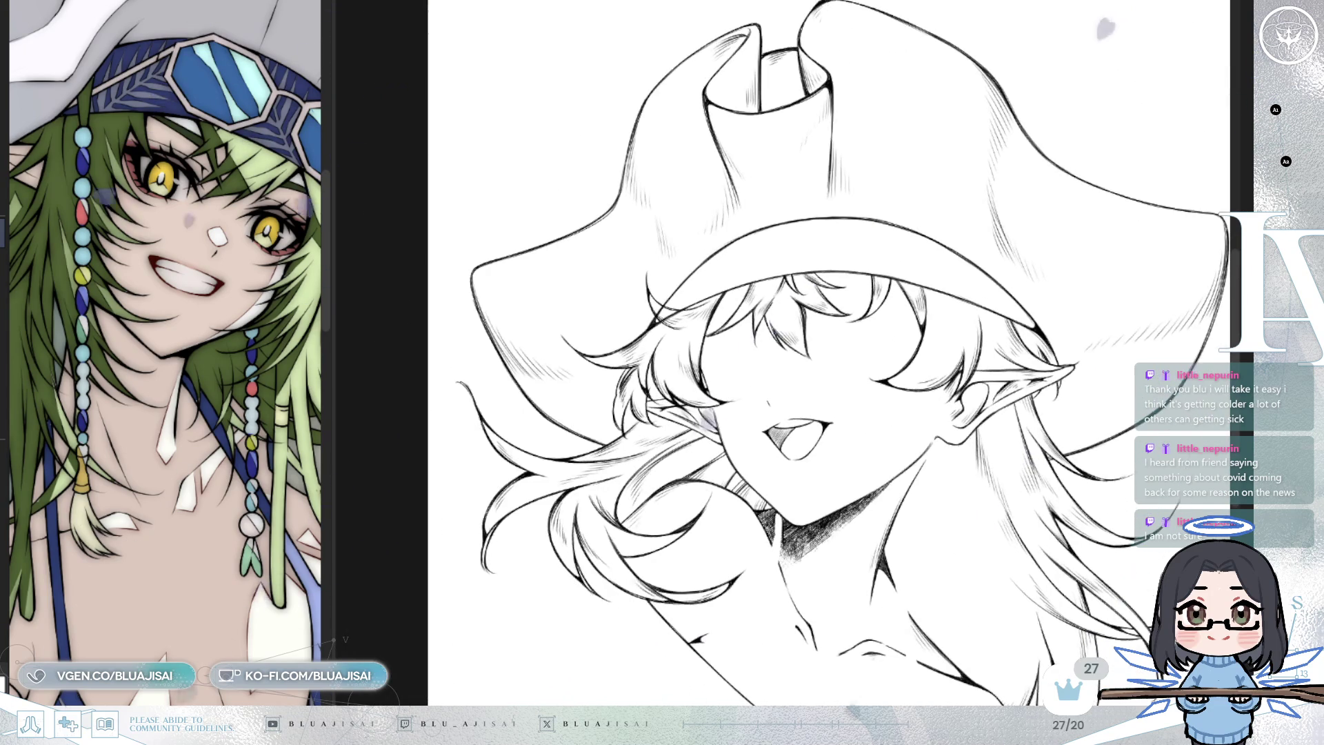
Show the detailed eyes, neck straps and bead-strand hair ornament layers
{"action": "key", "text": "ctrl+z"}
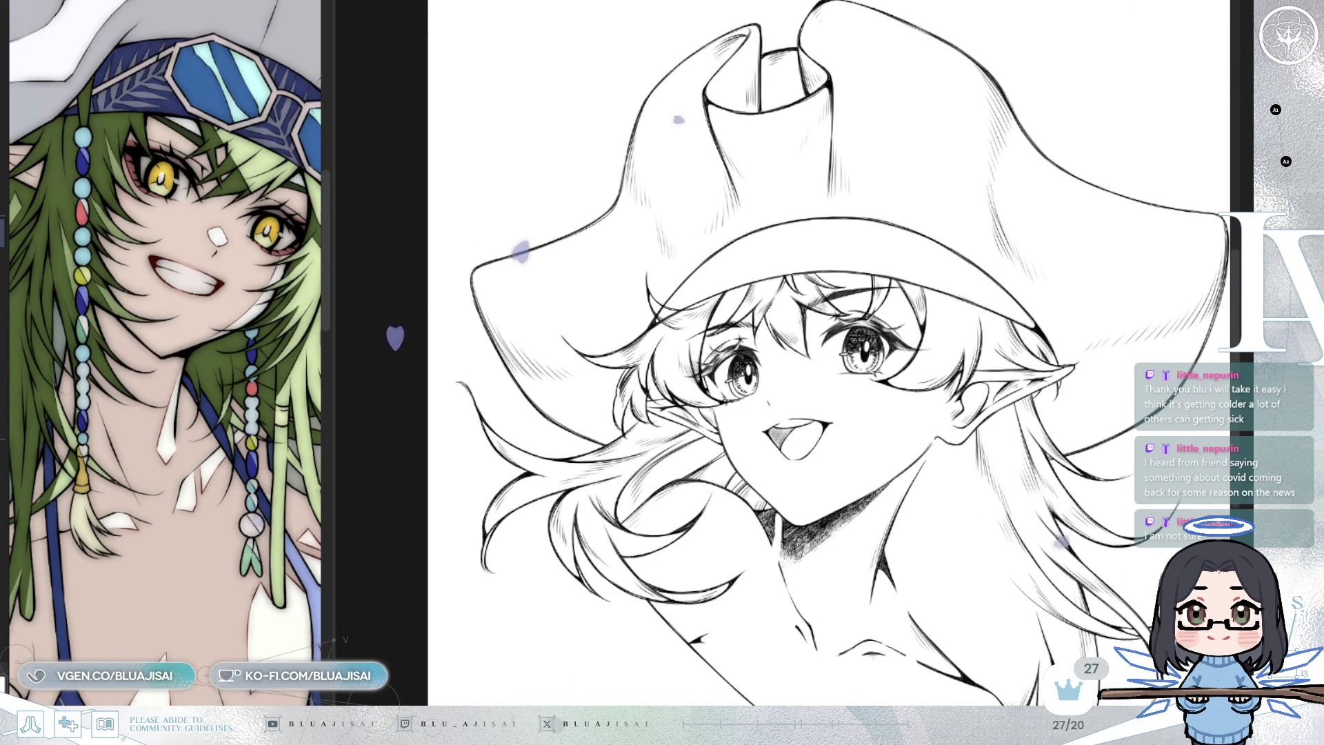
{"action": "key", "text": "ctrl+z"}
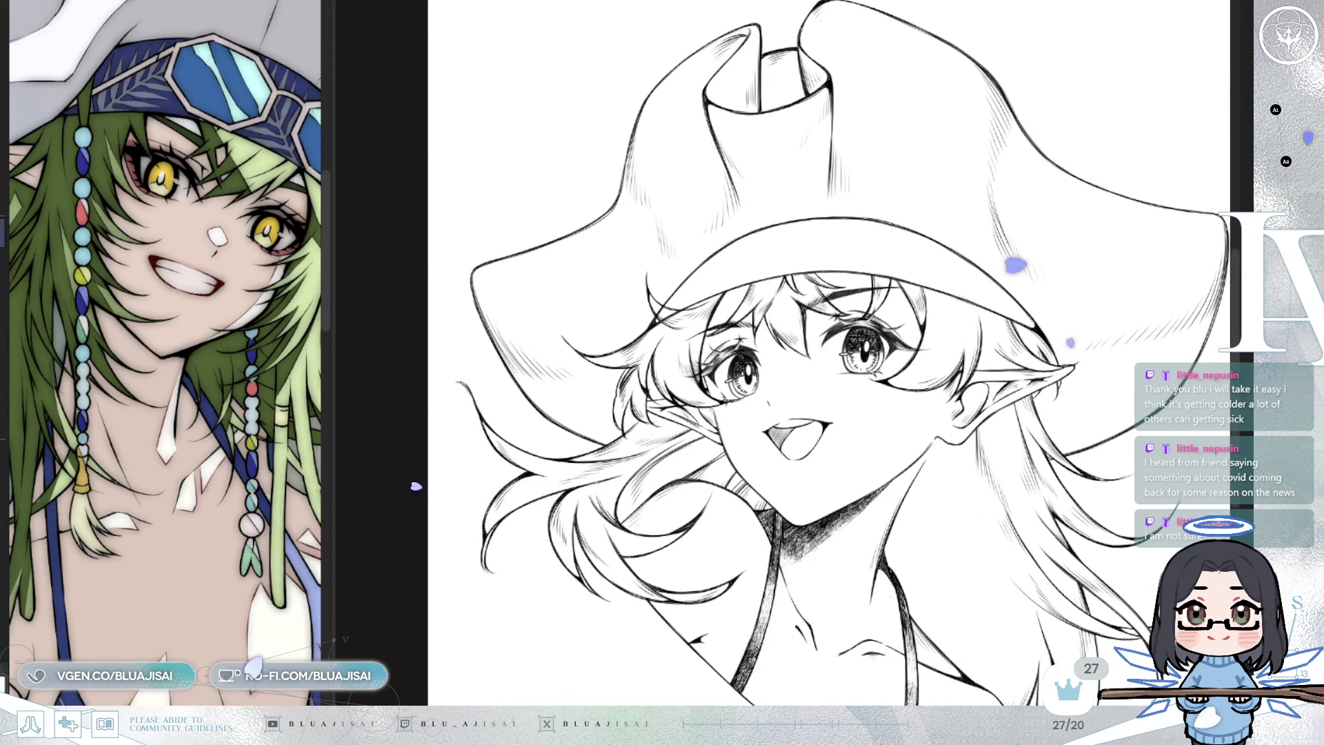
{"action": "key", "text": "ctrl+z"}
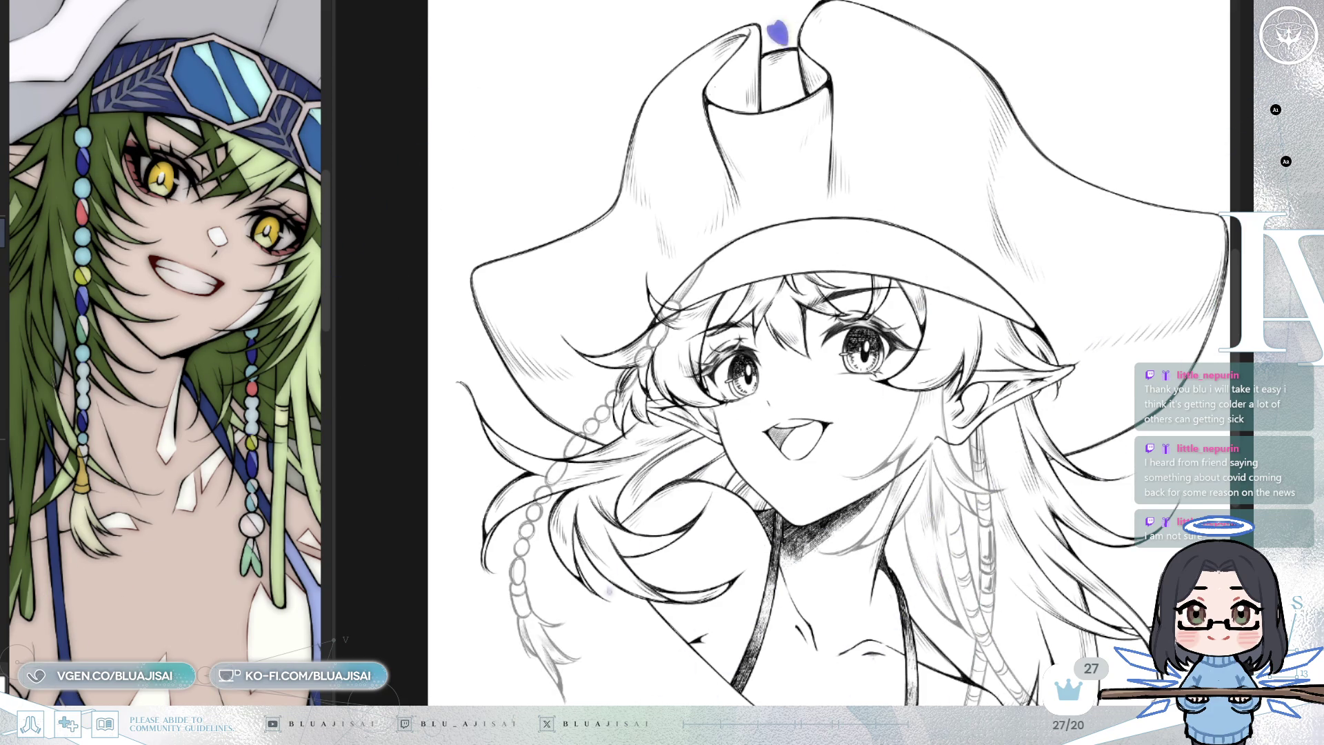
Make the bead ornaments fully opaque and fade the underlying line art
{"action": "key", "text": "ctrl+z"}
{"action": "key", "text": "ctrl+z"}
{"action": "key", "text": "ctrl+y"}
{"action": "key", "text": "ctrl+z"}
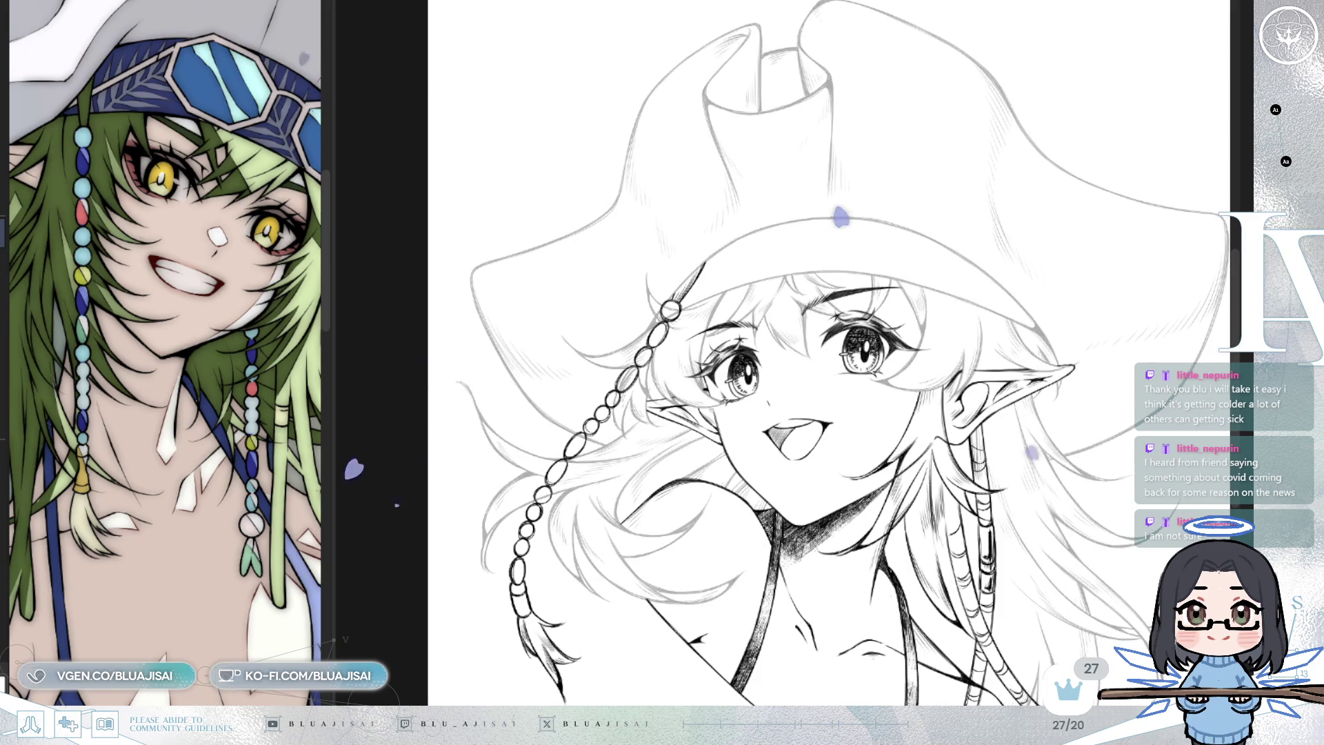
{"action": "key", "text": "ctrl+plus"}
{"action": "key", "text": "ctrl+plus"}
{"action": "left_click_drag", "start_coordinate": [417, 265], "coordinate": [700, 290]}
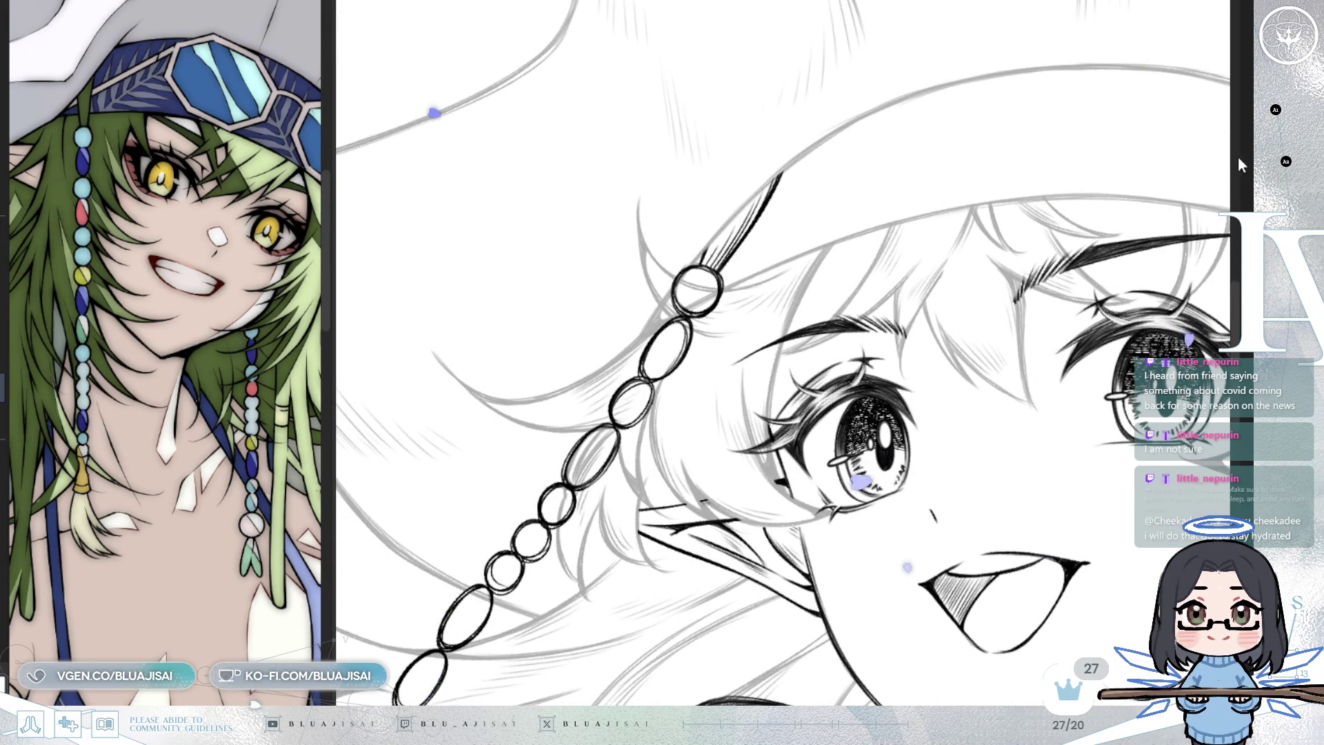
Erase a bead's stray lower-left arc and tidy the beads while following the chain down
{"action": "mouse_move", "coordinate": [670, 281]}
{"action": "left_mouse_down"}
{"action": "mouse_move", "coordinate": [683, 304]}
{"action": "mouse_move", "coordinate": [692, 296]}
{"action": "left_mouse_up"}
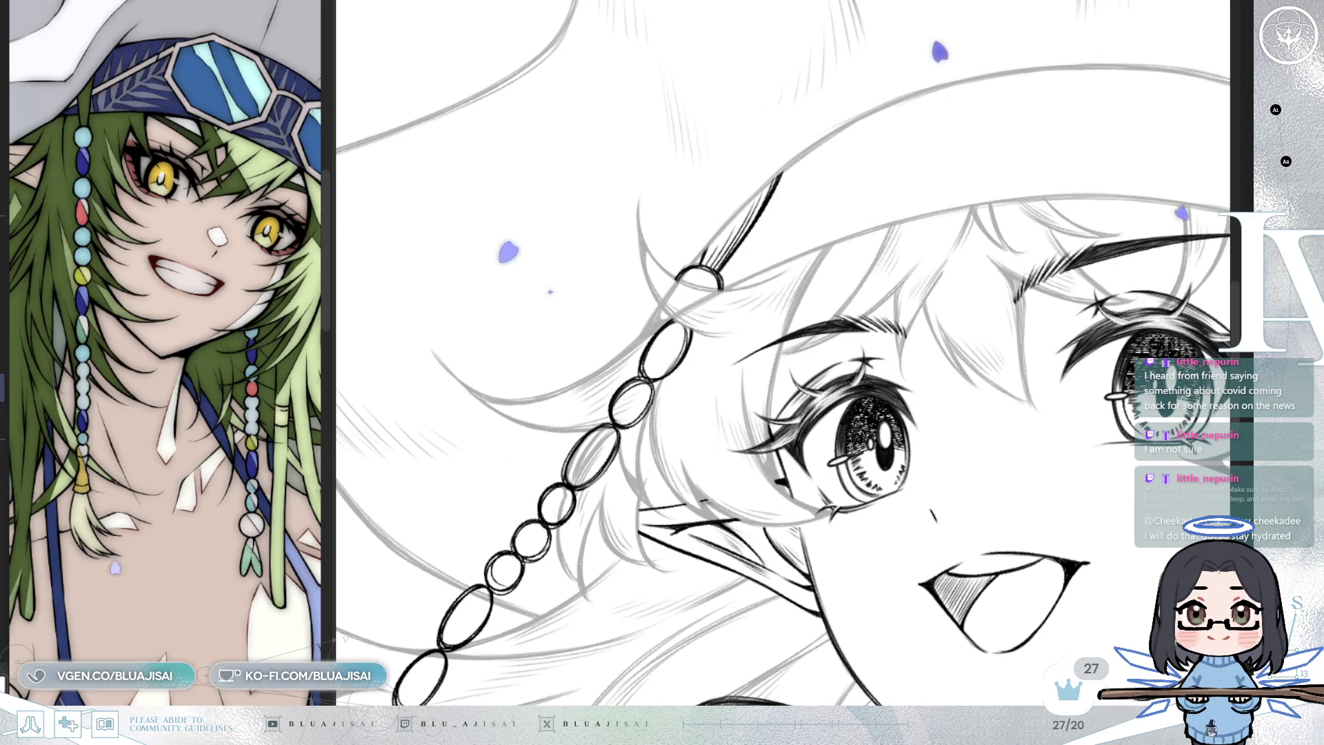
{"action": "mouse_move", "coordinate": [680, 348]}
{"action": "left_mouse_down"}
{"action": "mouse_move", "coordinate": [755, 334]}
{"action": "mouse_move", "coordinate": [747, 376]}
{"action": "left_mouse_up"}
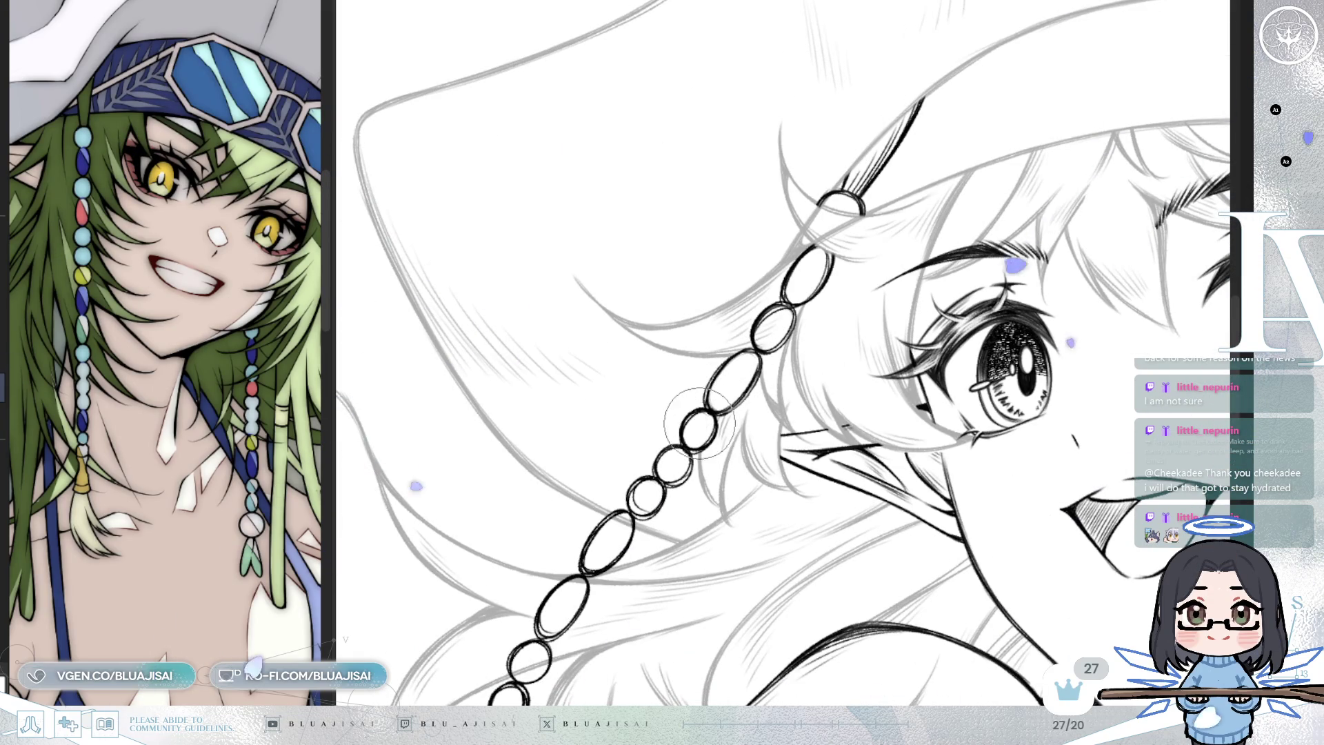
{"action": "left_click_drag", "start_coordinate": [691, 428], "coordinate": [805, 330]}
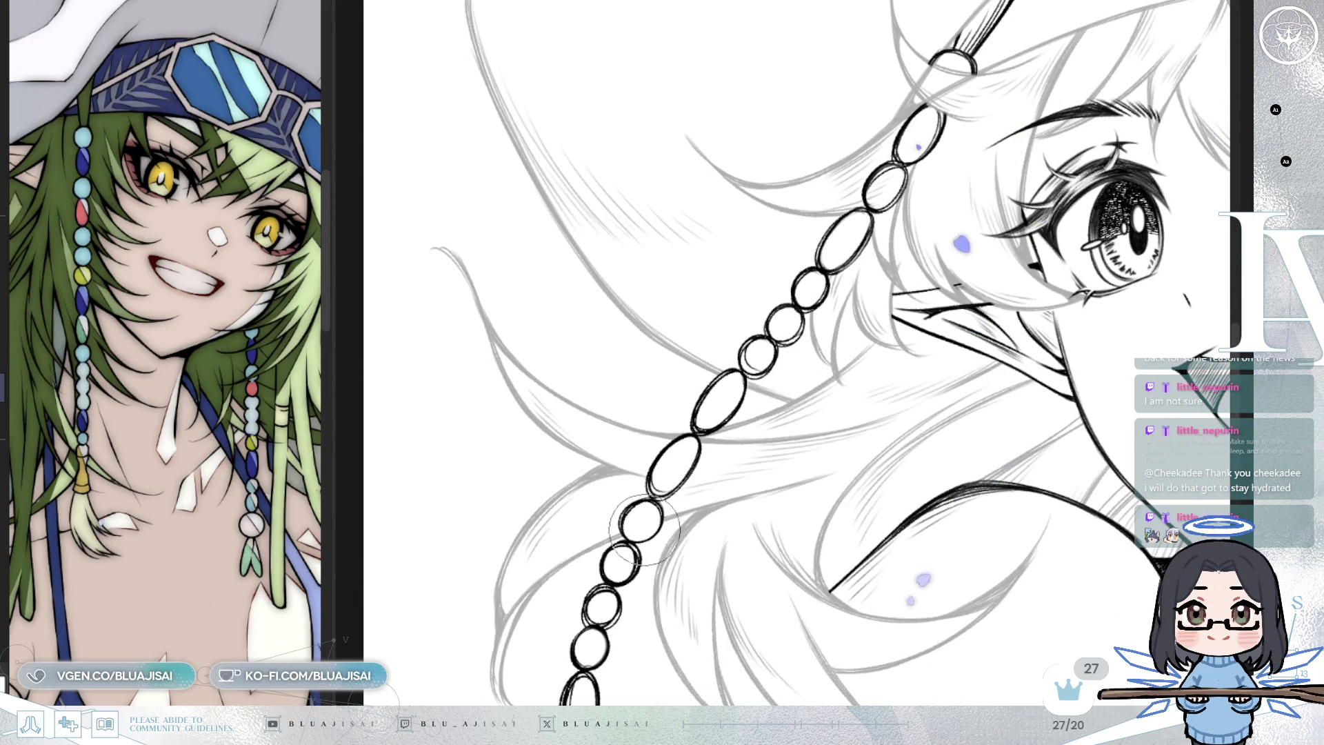
{"action": "scroll", "coordinate": [689, 497], "scroll_direction": "down", "scroll_amount": 5}
{"action": "scroll", "coordinate": [944, 383], "scroll_direction": "up", "scroll_amount": 5}
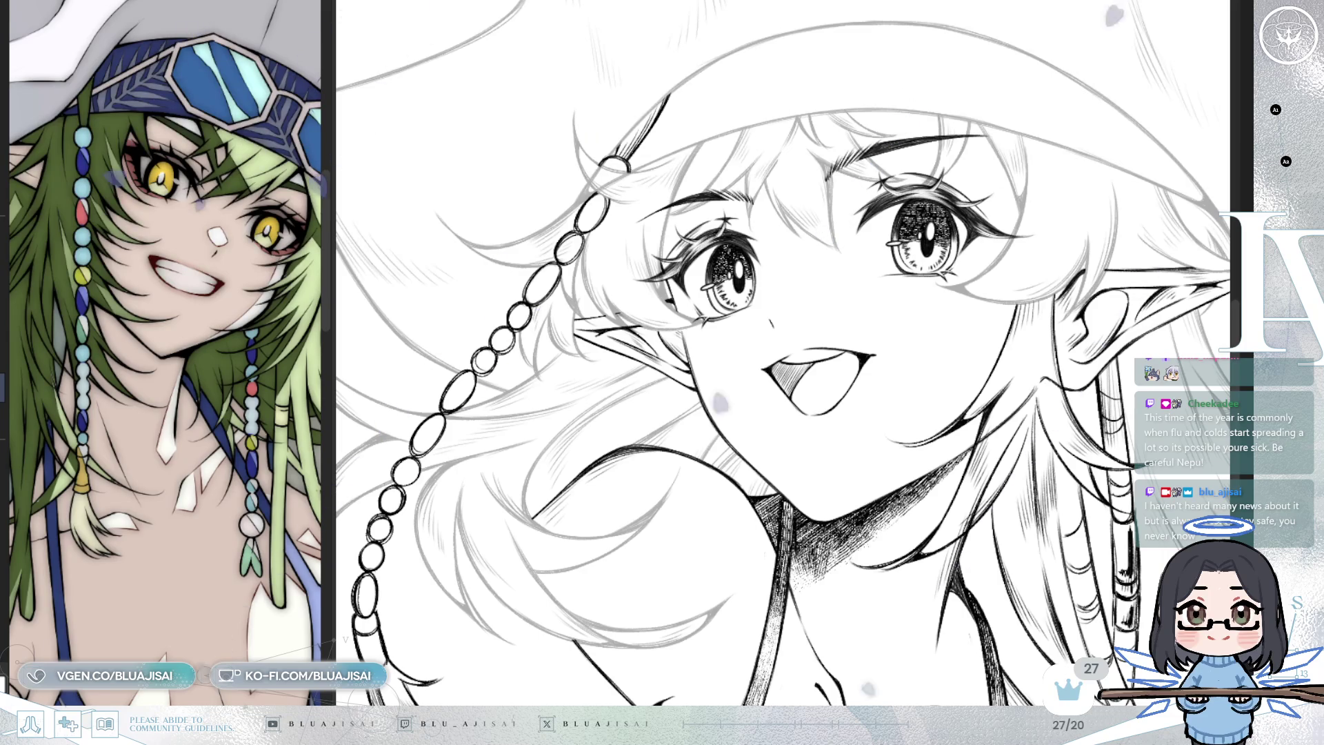
{"action": "key", "text": "h"}
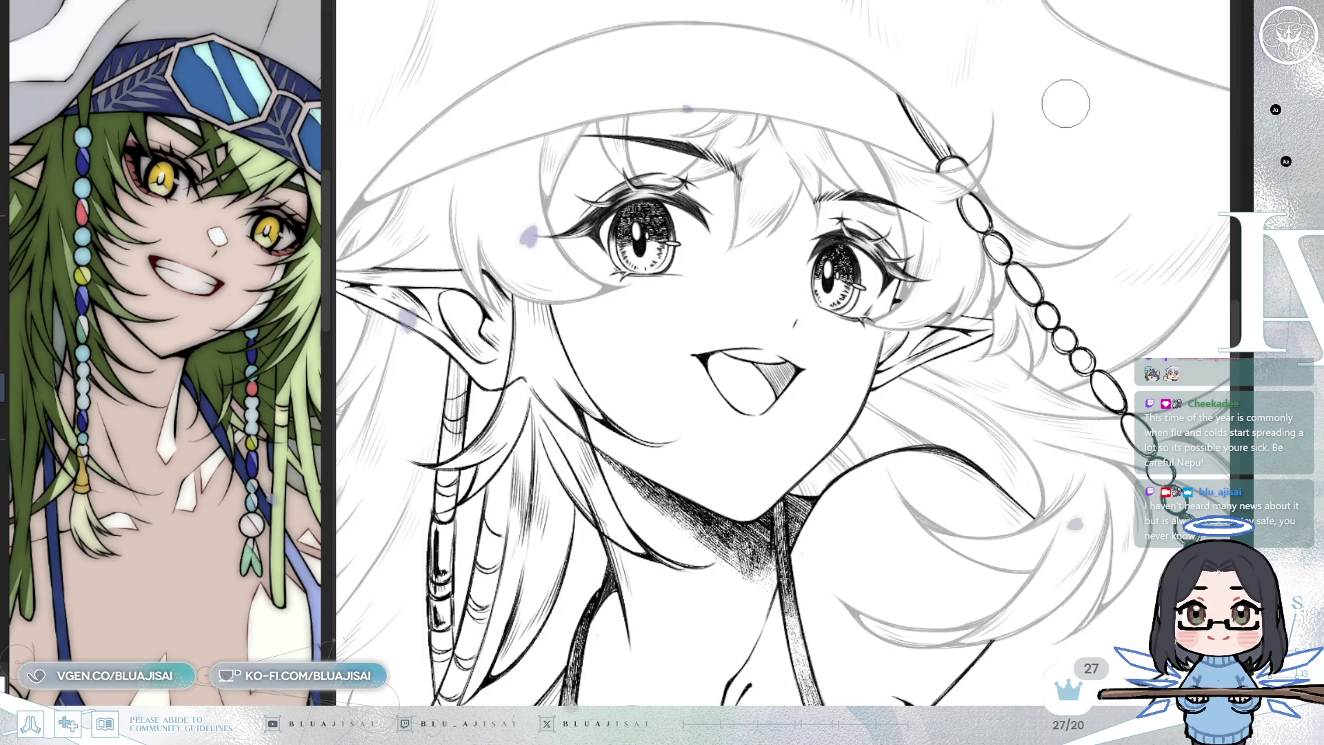
{"action": "key", "text": "h"}
{"action": "left_click_drag", "start_coordinate": [1035, 117], "coordinate": [1086, 97]}
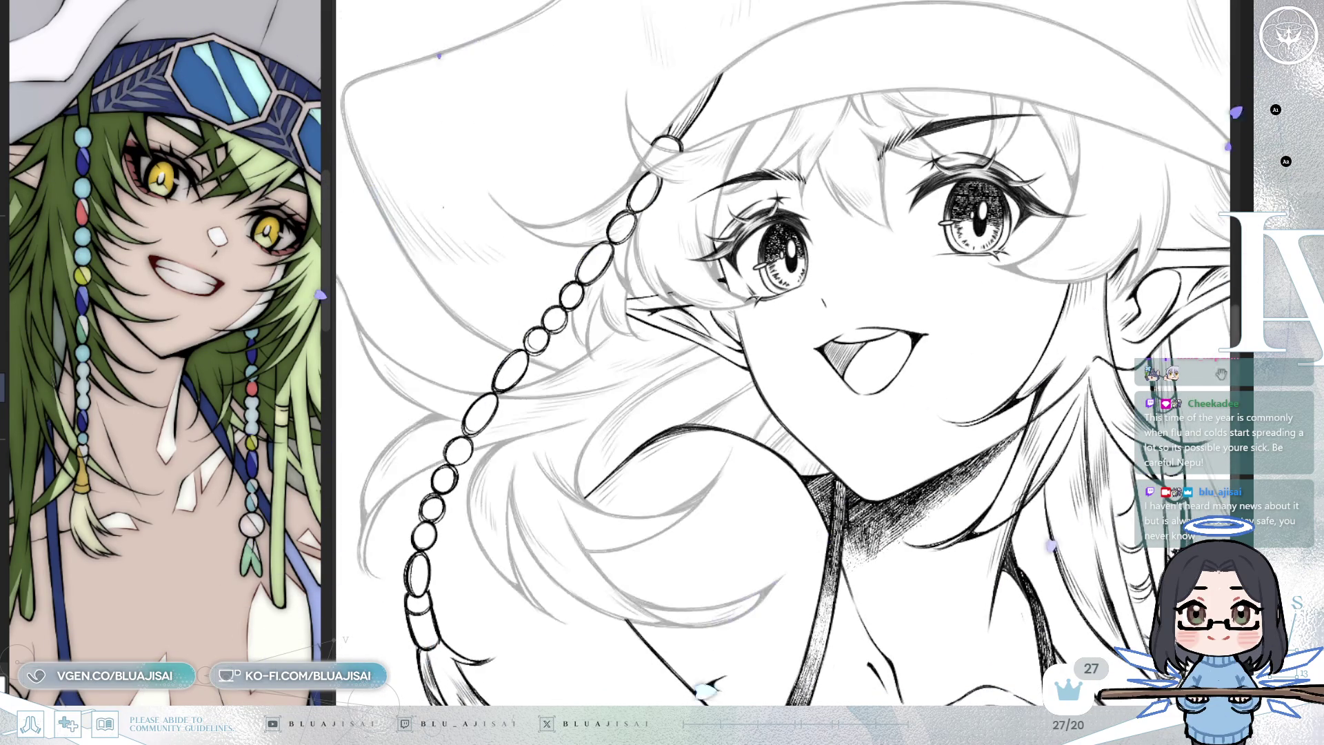
{"action": "key", "text": "h"}
{"action": "scroll", "coordinate": [855, 171], "scroll_direction": "up", "scroll_amount": 2}
{"action": "scroll", "coordinate": [855, 171], "scroll_direction": "up", "scroll_amount": 2}
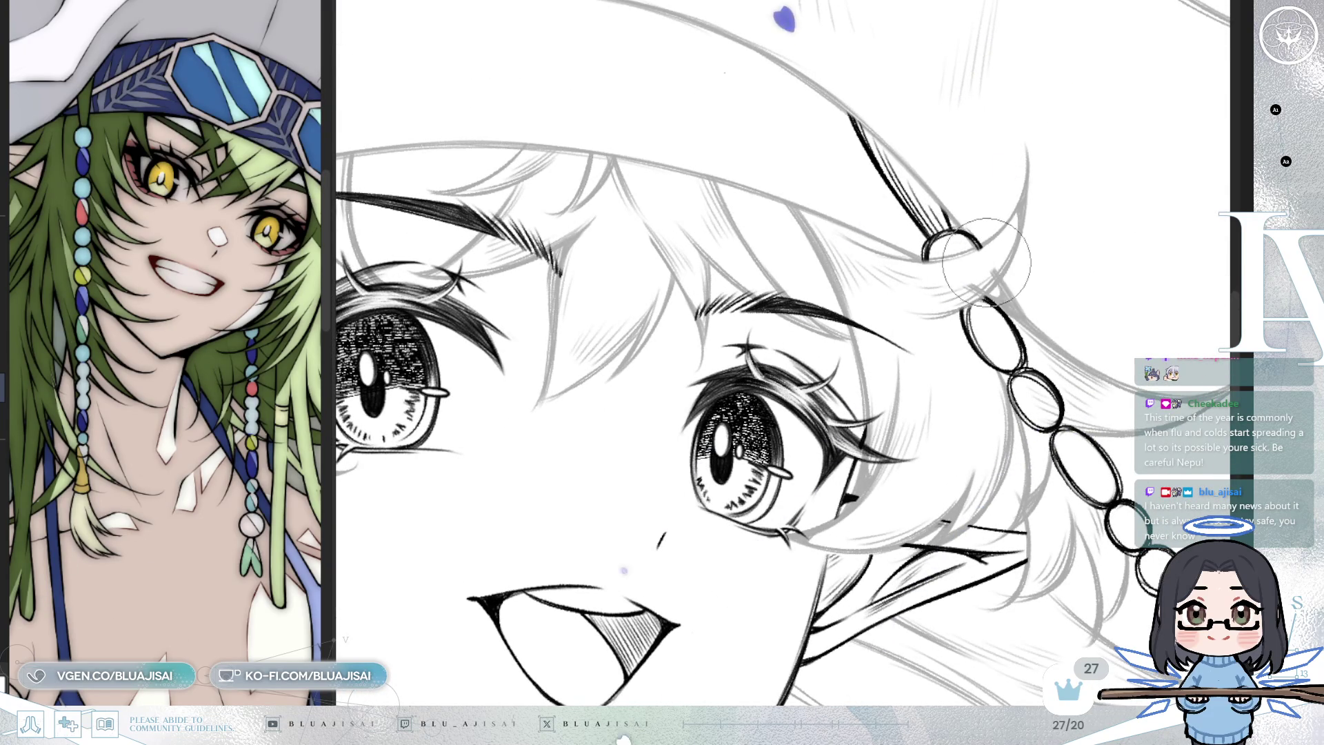
{"action": "key", "text": "bracketright"}
{"action": "key", "text": "bracketright"}
{"action": "key", "text": "bracketright"}
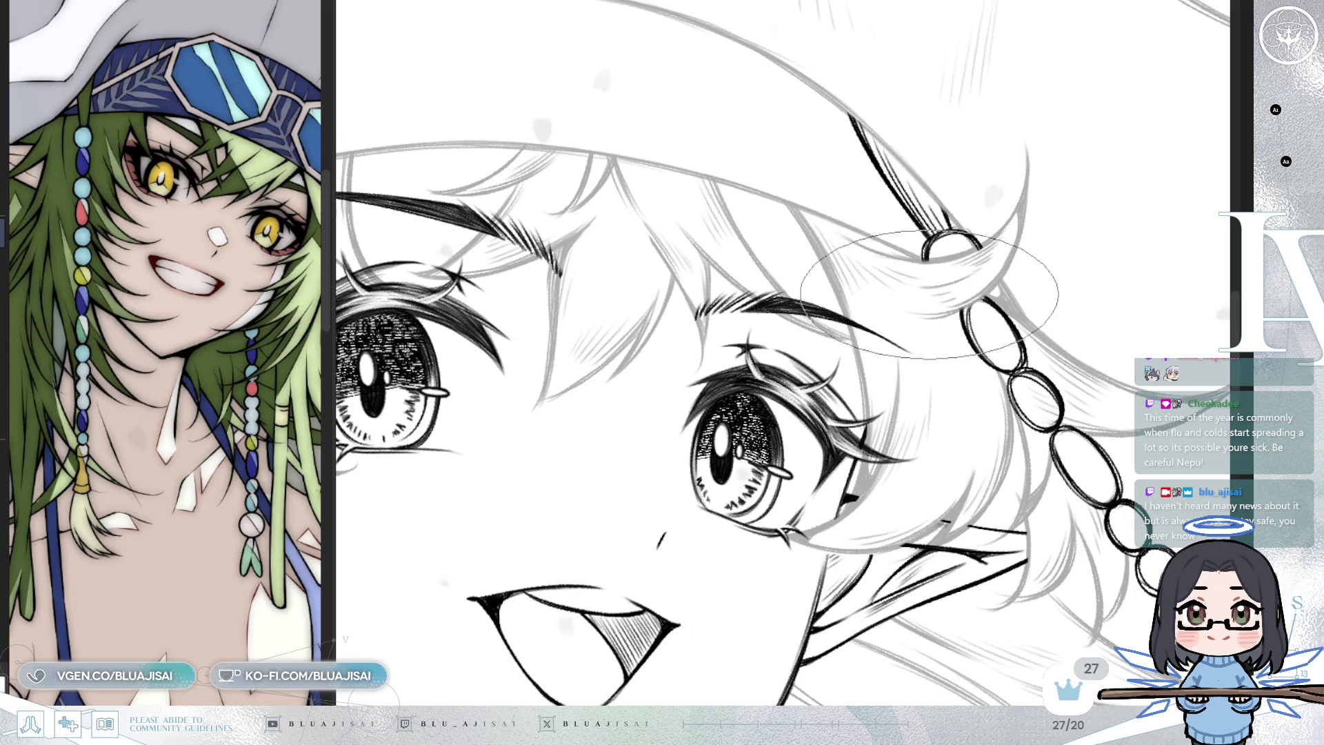
{"action": "scroll", "coordinate": [965, 286], "scroll_direction": "down", "scroll_amount": 6}
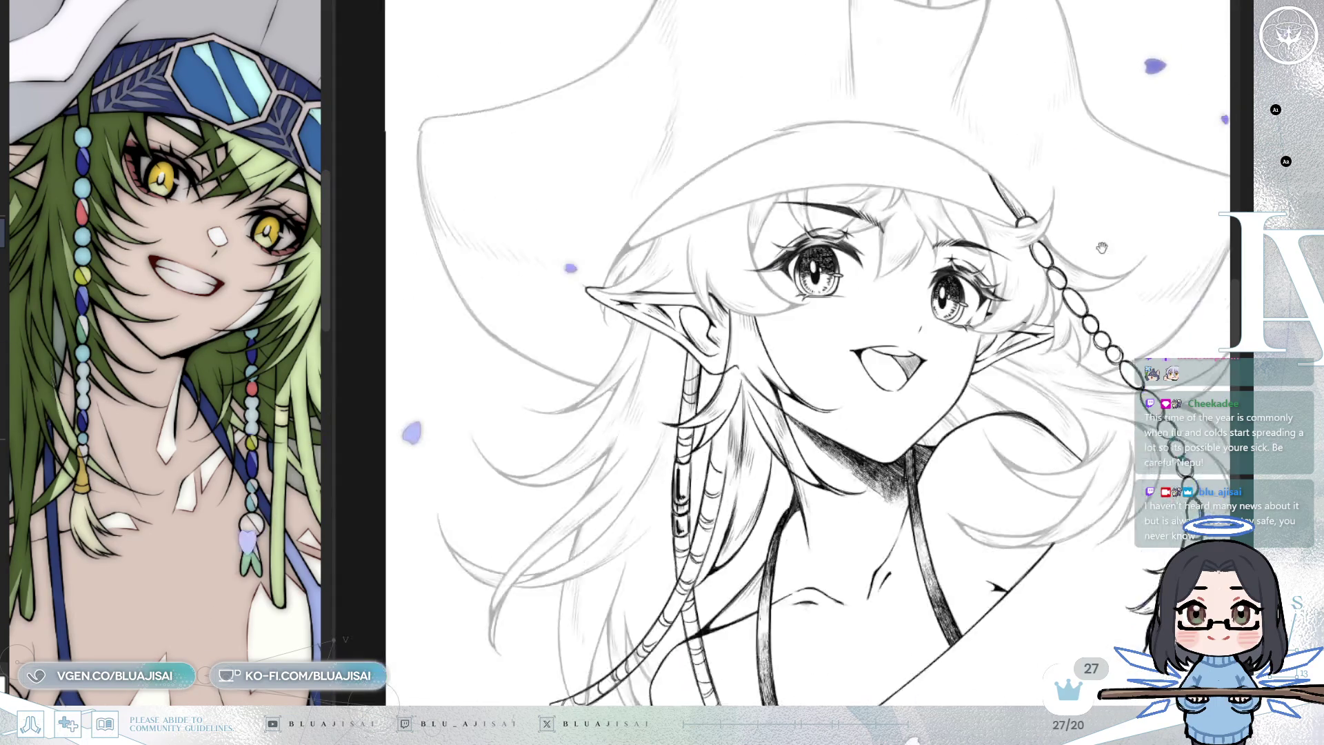
Turn the view so the chains run vertically, bring the hat tip in, and mirror it
{"action": "scroll", "coordinate": [769, 507], "scroll_direction": "up", "scroll_amount": 6}
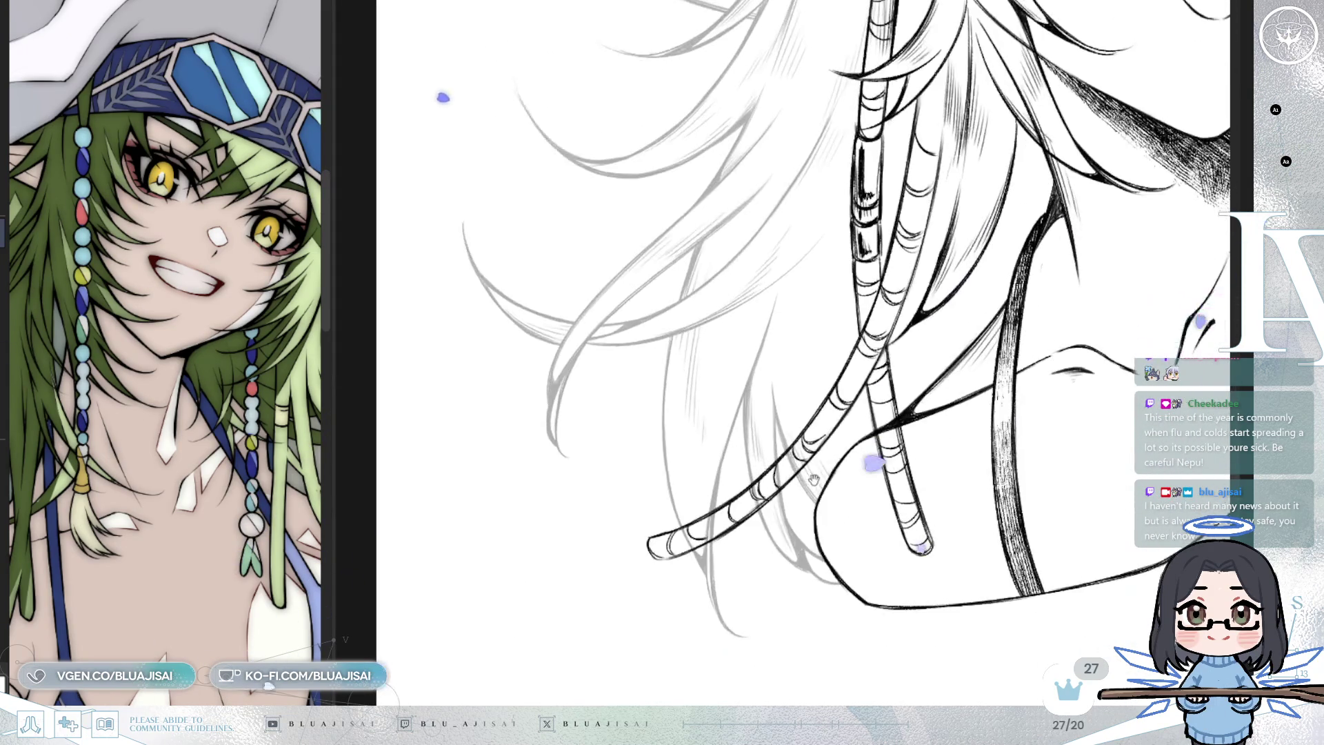
{"action": "scroll", "coordinate": [769, 507], "scroll_direction": "up", "scroll_amount": 2}
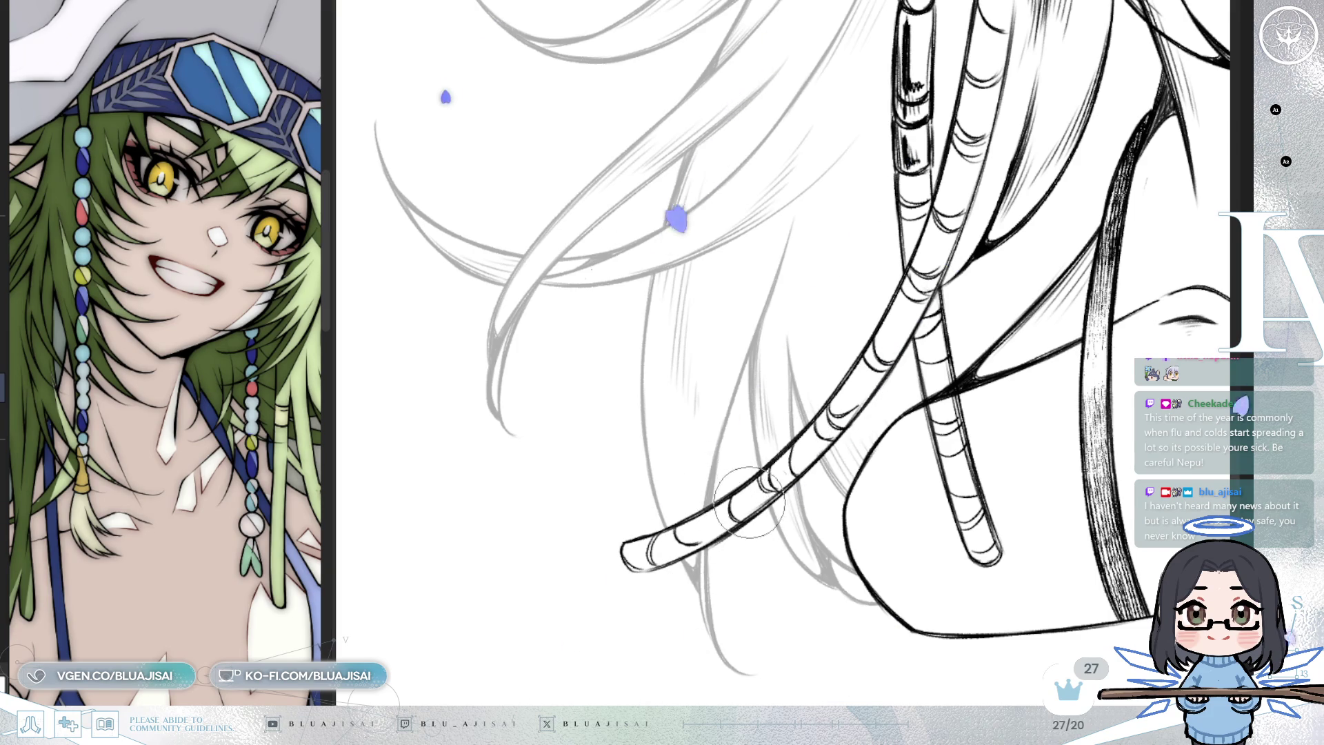
{"action": "left_click_drag", "start_coordinate": [827, 441], "coordinate": [827, 504]}
{"action": "scroll", "coordinate": [827, 504], "scroll_direction": "down", "scroll_amount": 5}
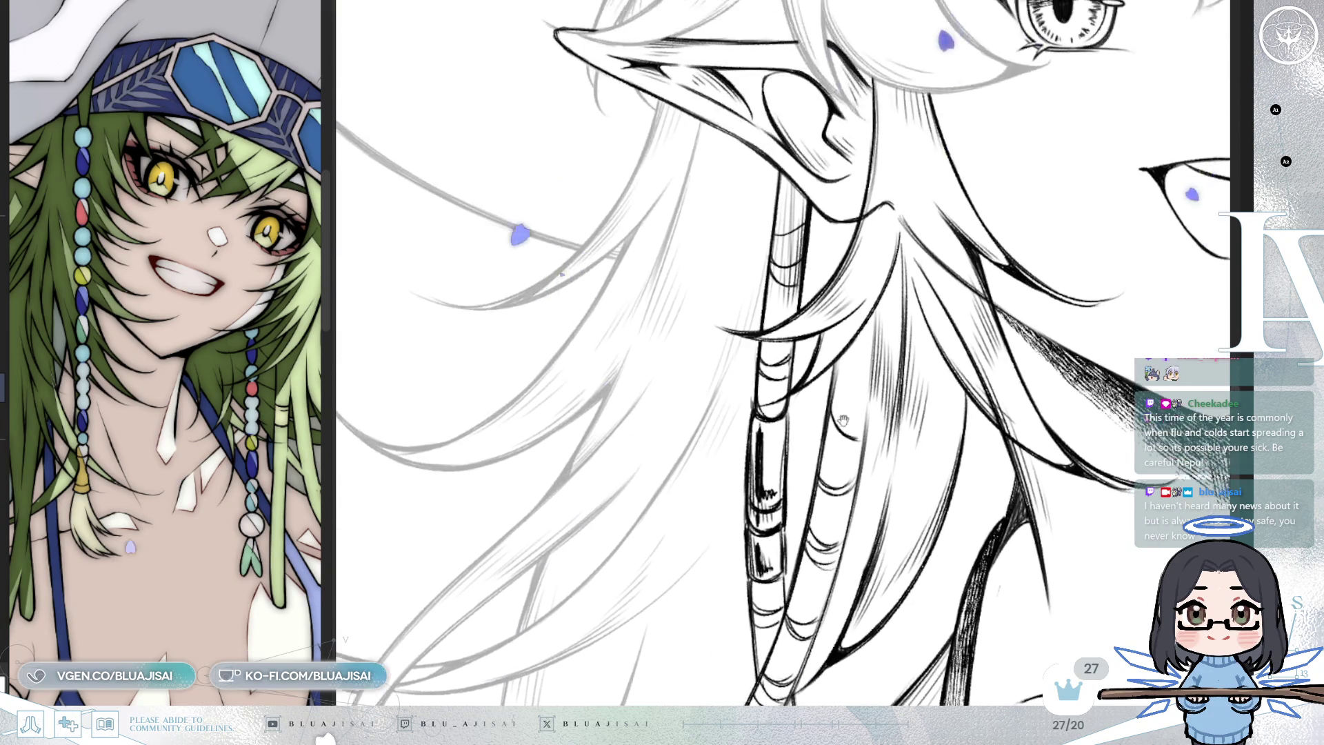
{"action": "scroll", "coordinate": [988, 385], "scroll_direction": "down", "scroll_amount": 4}
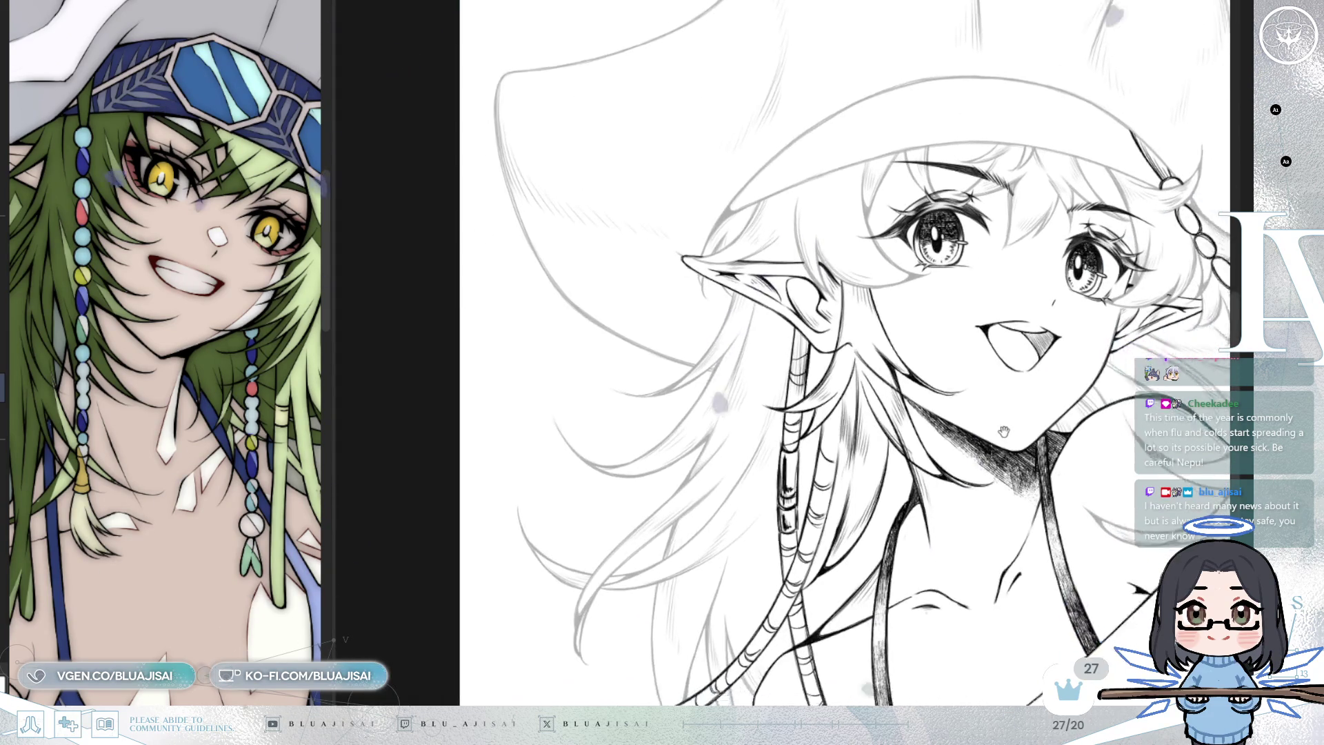
{"action": "left_click_drag", "start_coordinate": [1012, 364], "coordinate": [991, 447]}
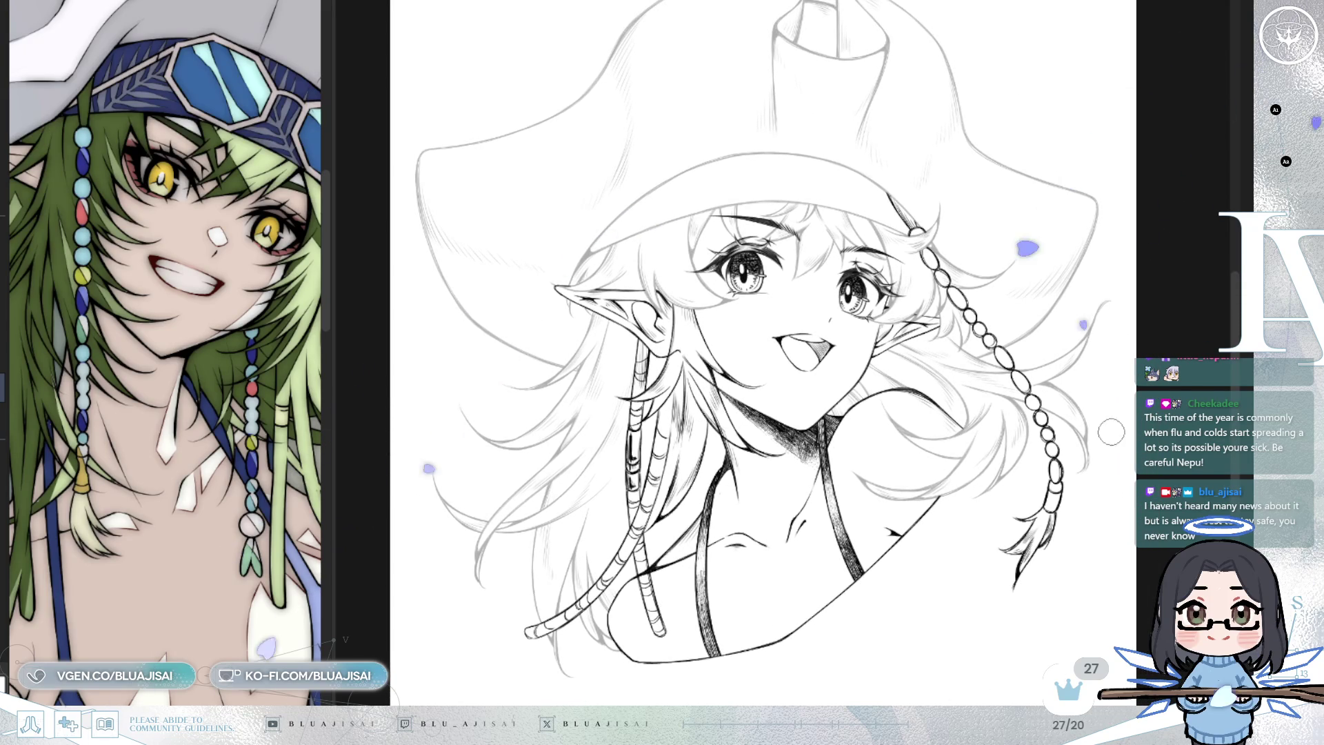
{"action": "key", "text": "h"}
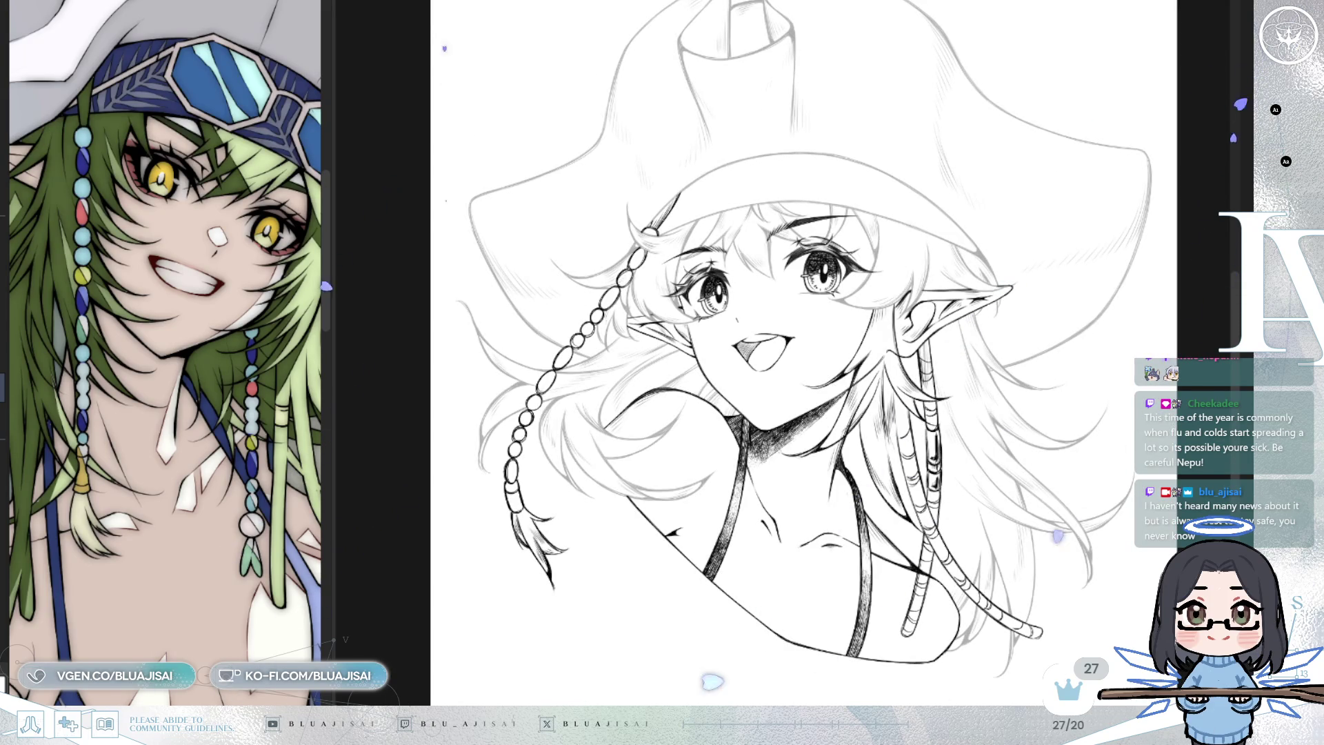
Pan over the hat top and neck shading, then zoom out to fit the whole bust
{"action": "scroll", "coordinate": [905, 335], "scroll_direction": "up", "scroll_amount": 5}
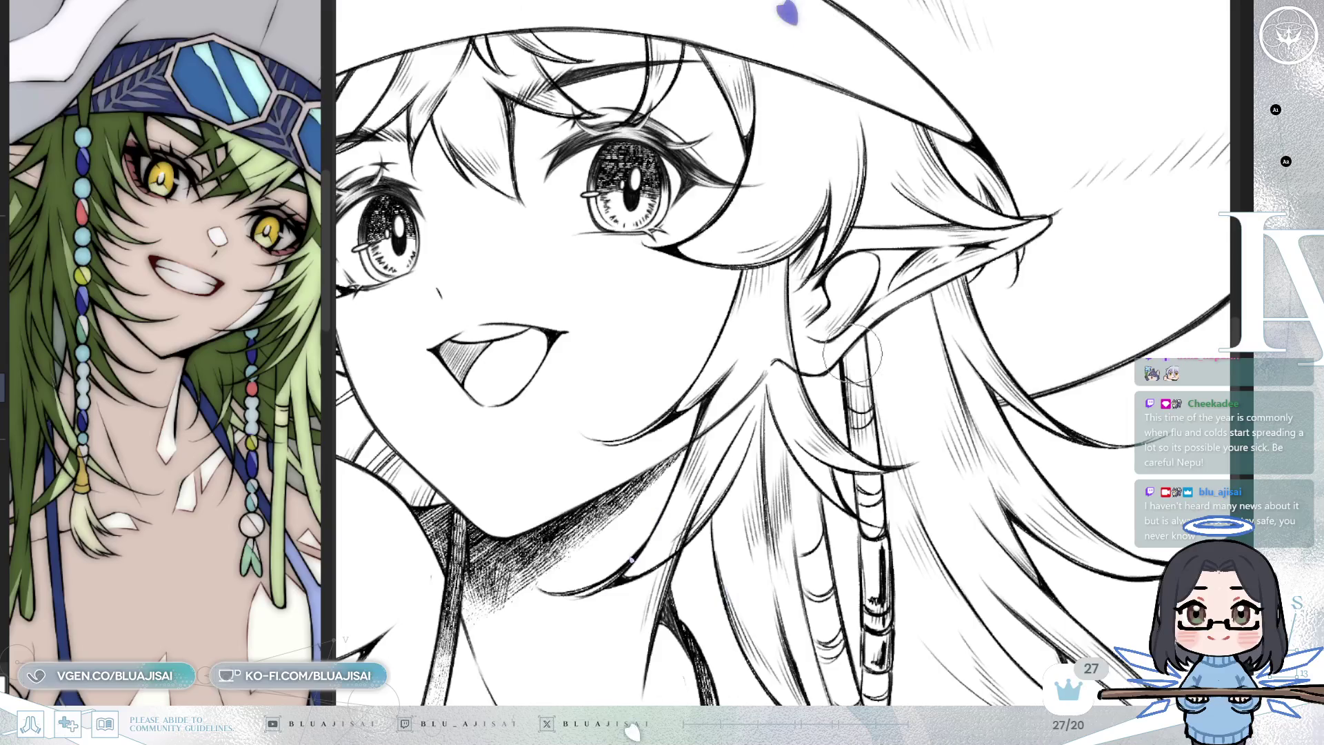
{"action": "scroll", "coordinate": [876, 387], "scroll_direction": "down", "scroll_amount": 2}
{"action": "scroll", "coordinate": [887, 432], "scroll_direction": "down", "scroll_amount": 3}
{"action": "scroll", "coordinate": [1066, 230], "scroll_direction": "up", "scroll_amount": 1}
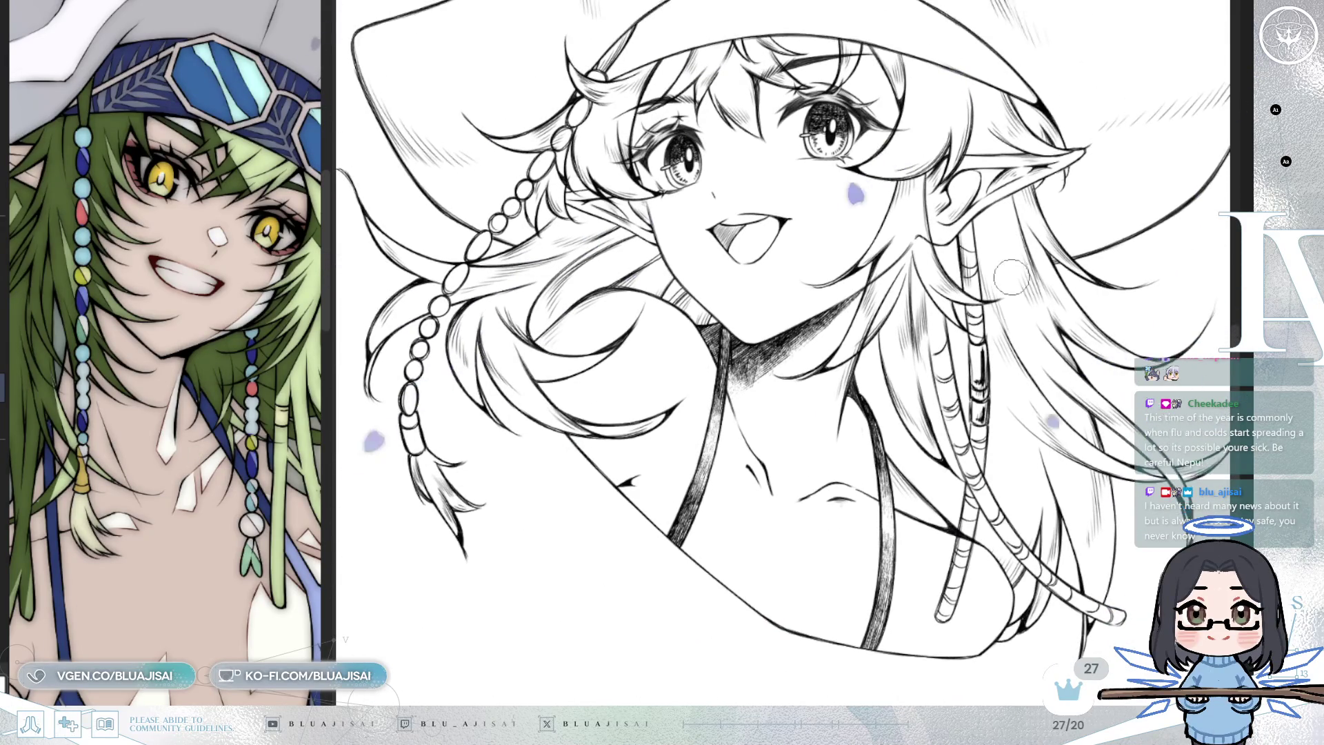
{"action": "left_click_drag", "start_coordinate": [1160, 232], "coordinate": [1201, 289]}
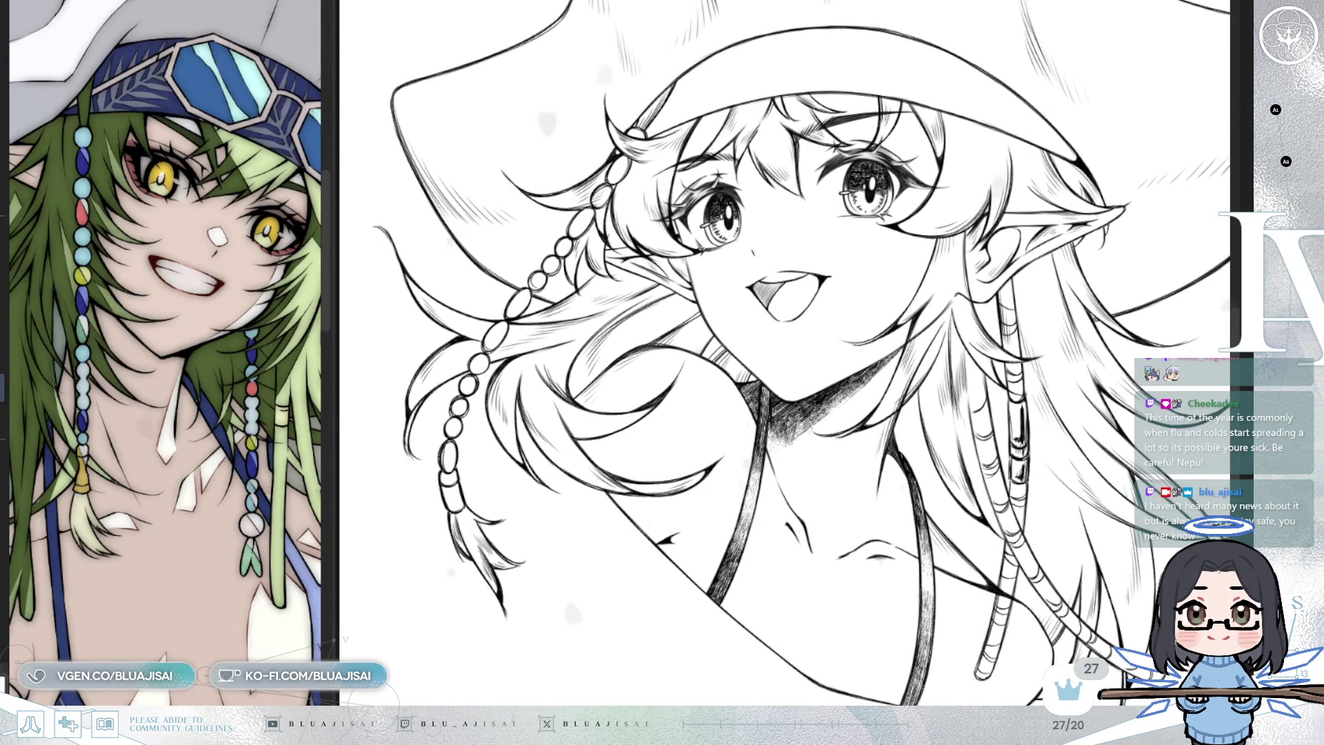
{"action": "scroll", "coordinate": [948, 303], "scroll_direction": "up", "scroll_amount": 3}
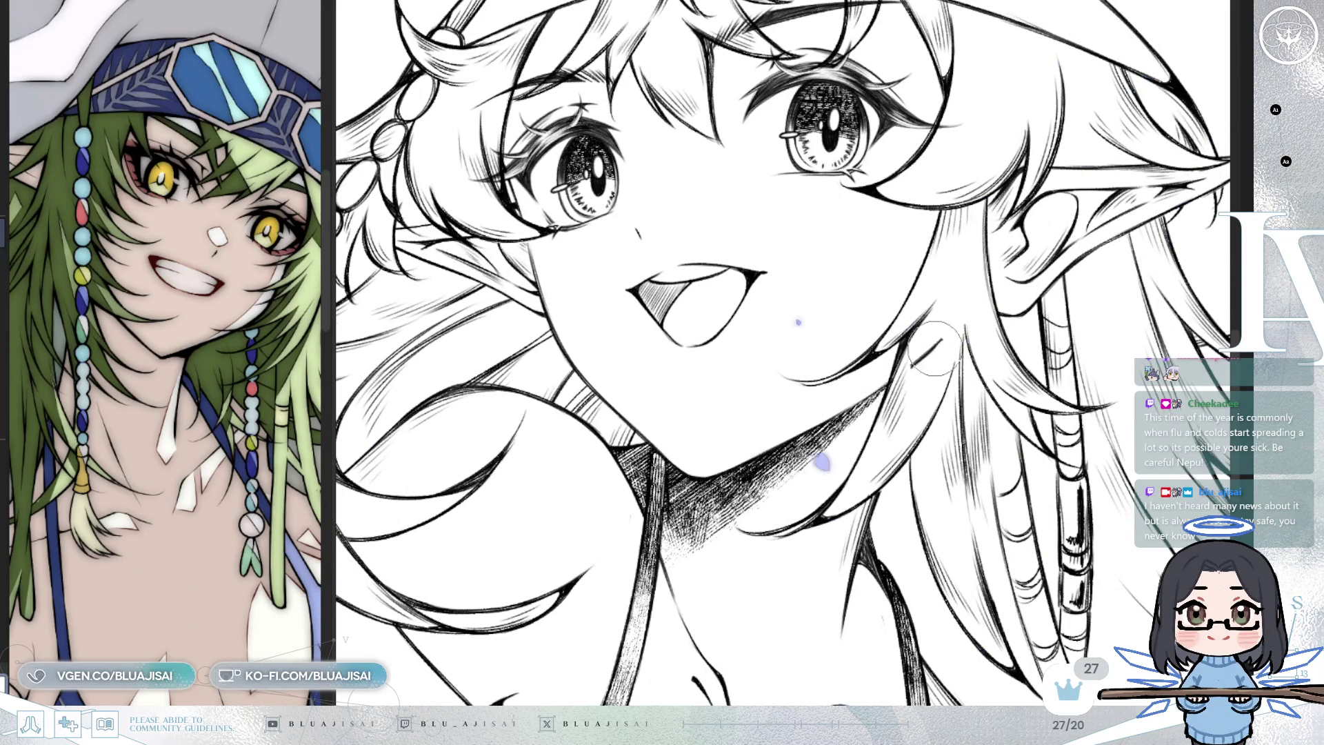
{"action": "left_click_drag", "start_coordinate": [930, 367], "coordinate": [1027, 278]}
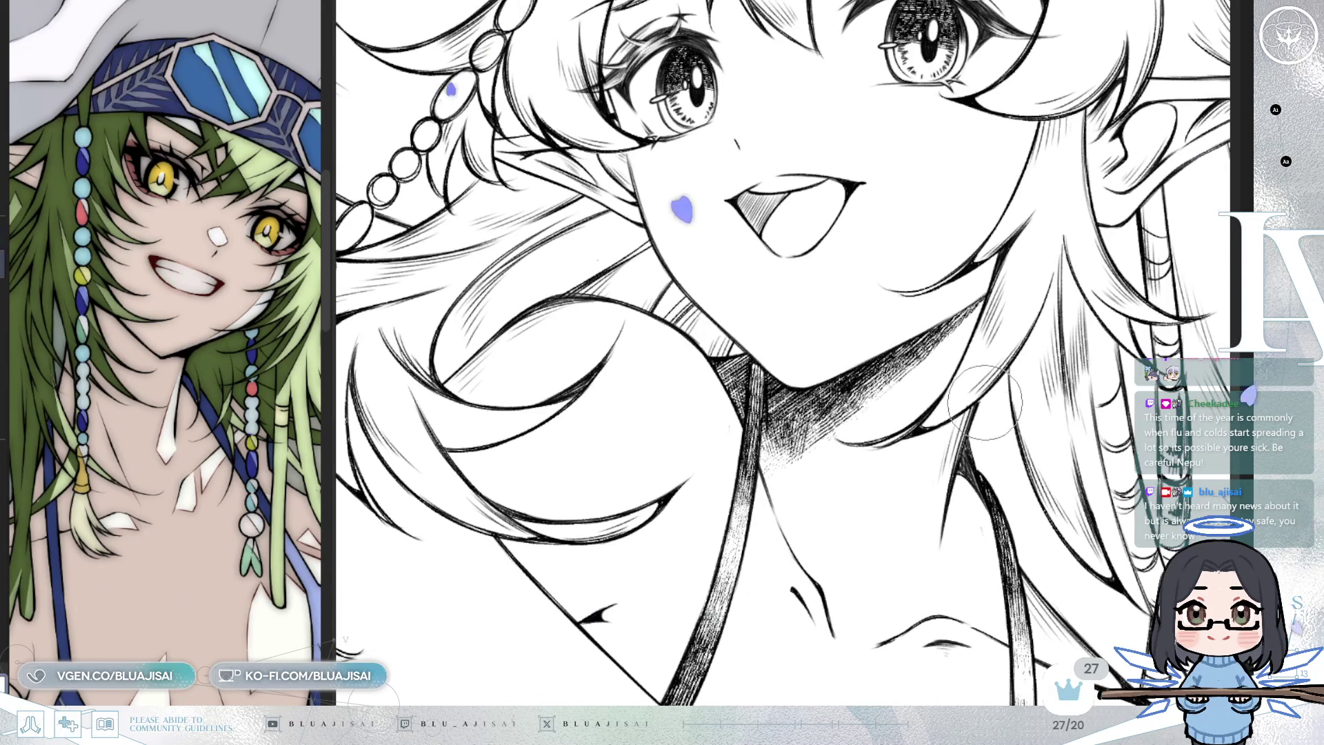
{"action": "scroll", "coordinate": [975, 410], "scroll_direction": "down", "scroll_amount": 5}
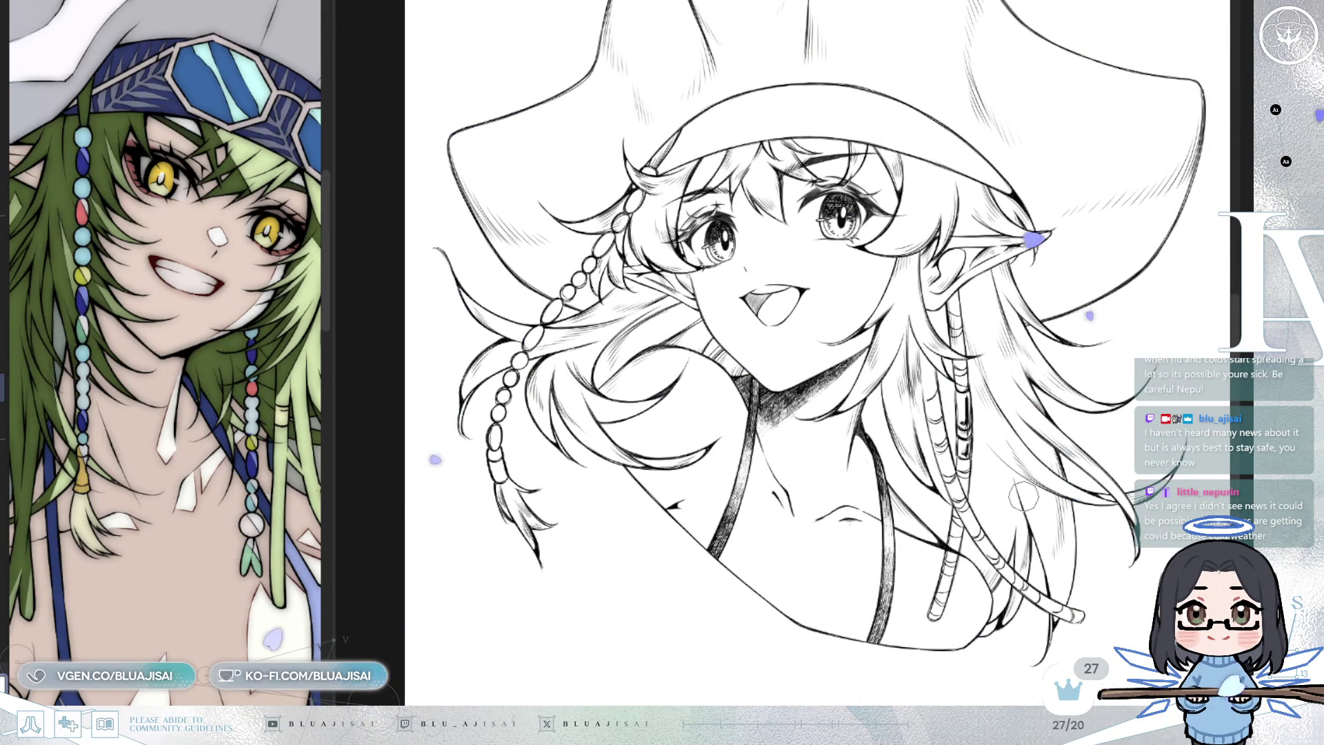
{"action": "scroll", "coordinate": [1023, 496], "scroll_direction": "down", "scroll_amount": 3}
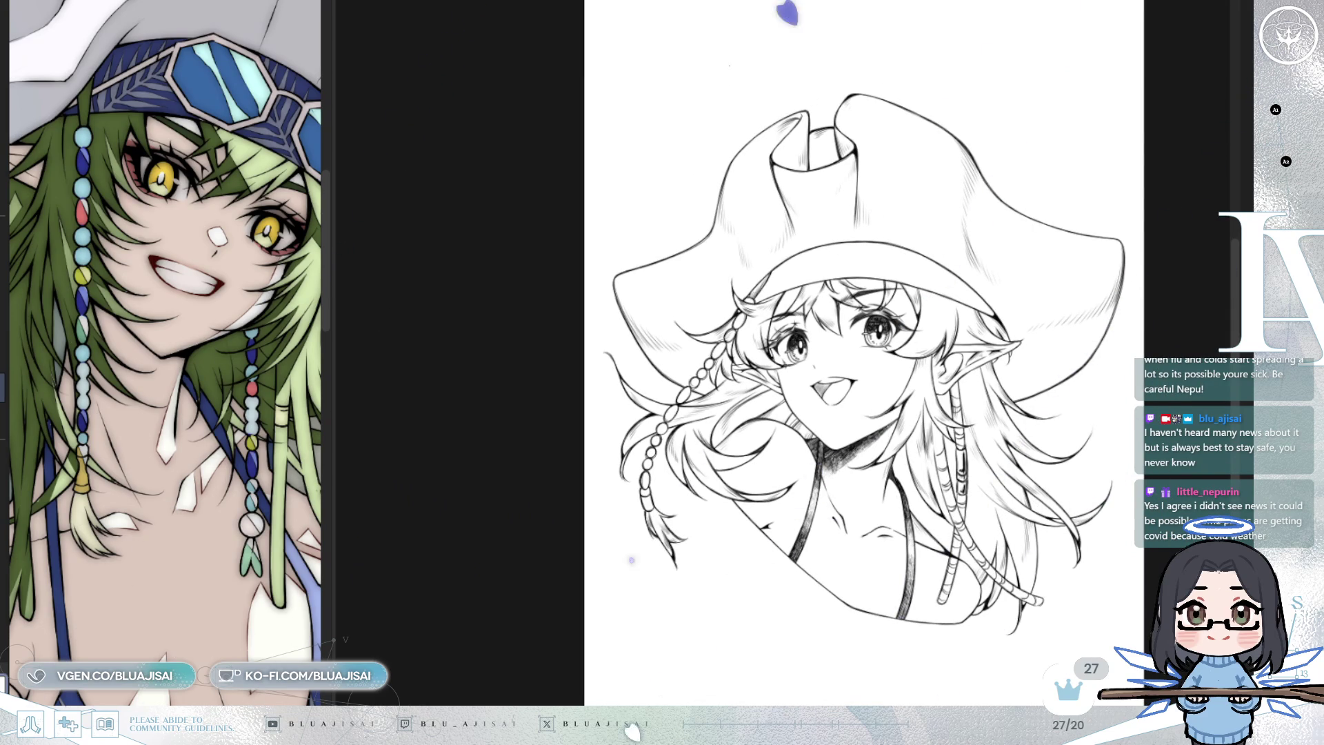
Restore the beaded strand and chest bow lines, then fade the ink to reveal the earring chain sketch
{"action": "key", "text": "ctrl+z"}
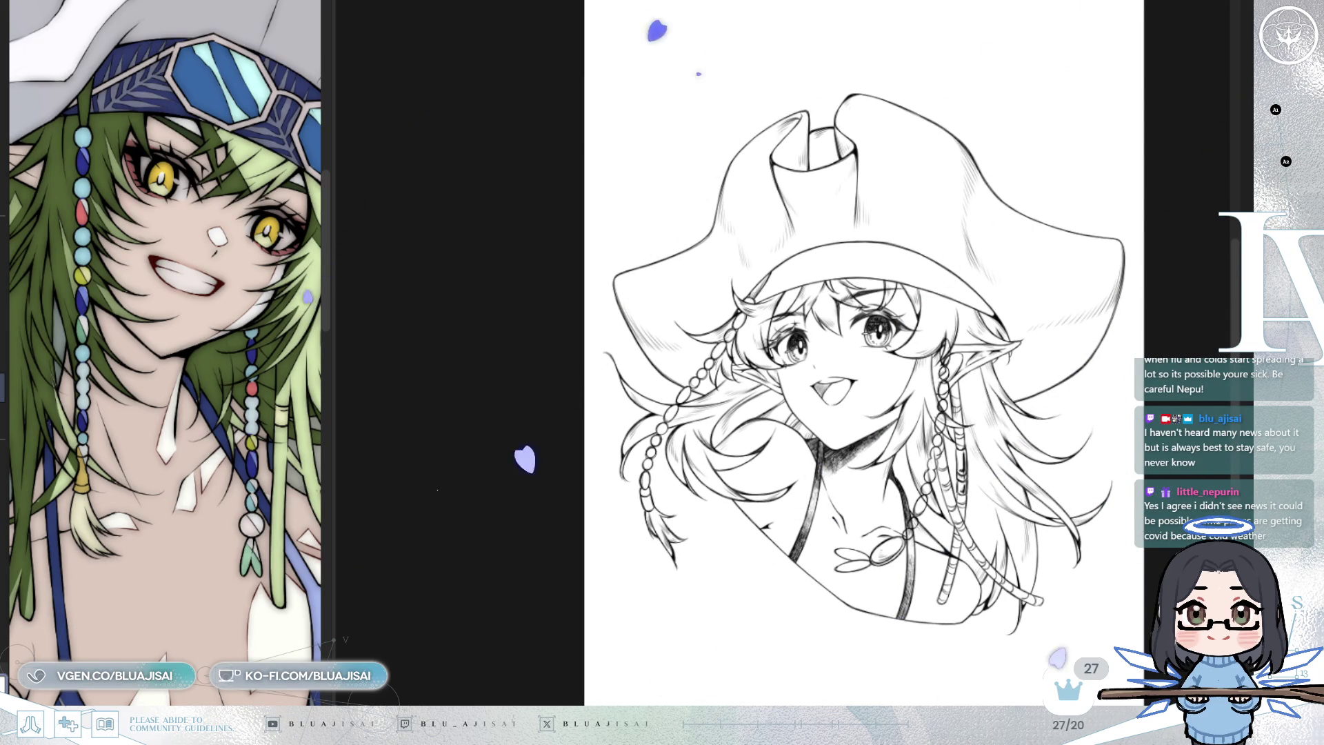
{"action": "key", "text": "ctrl+z"}
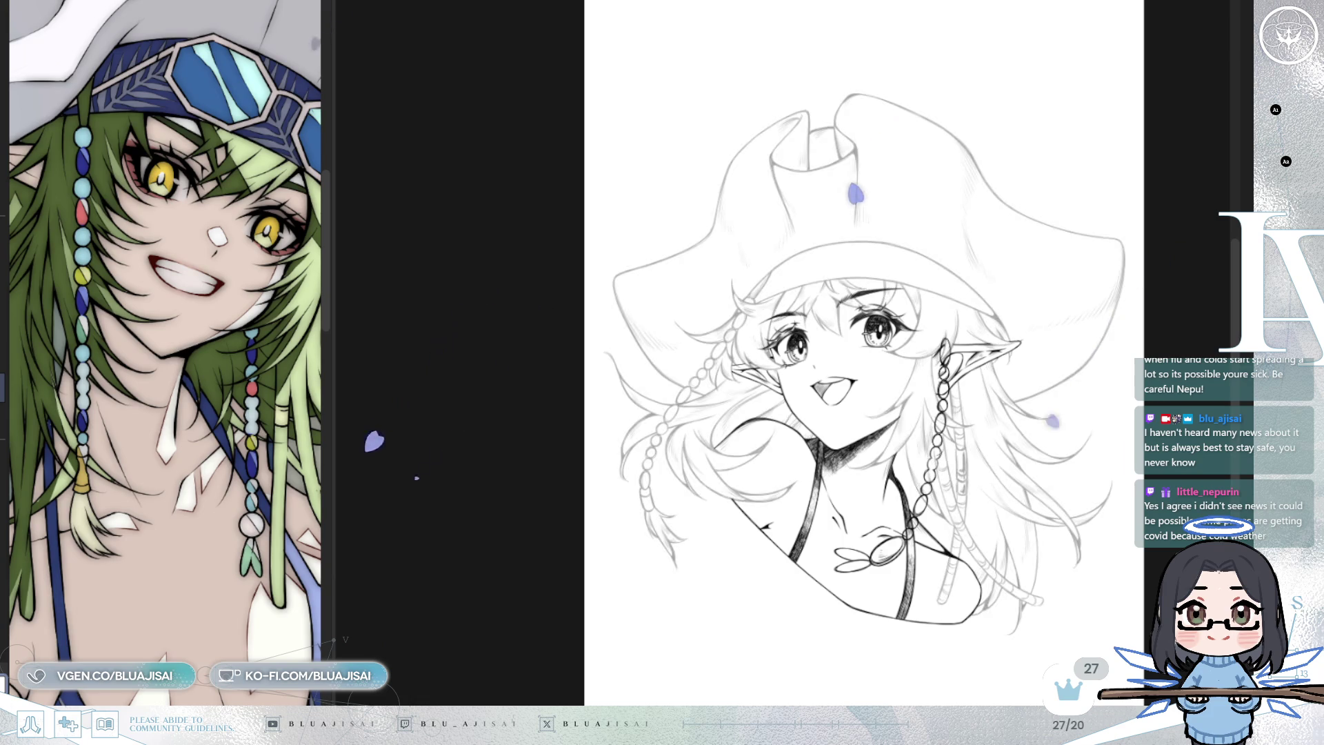
{"action": "scroll", "coordinate": [901, 329], "scroll_direction": "up", "scroll_amount": 5}
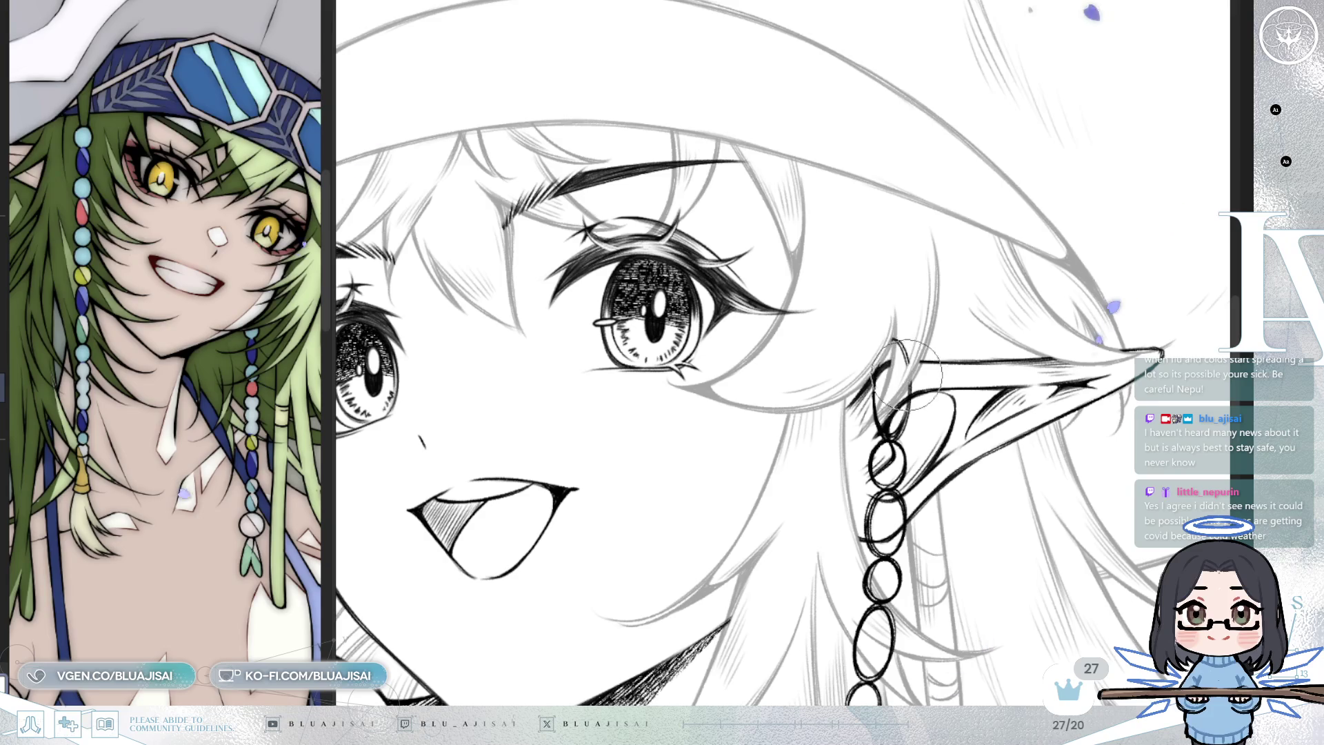
{"action": "left_click_drag", "start_coordinate": [918, 321], "coordinate": [966, 302]}
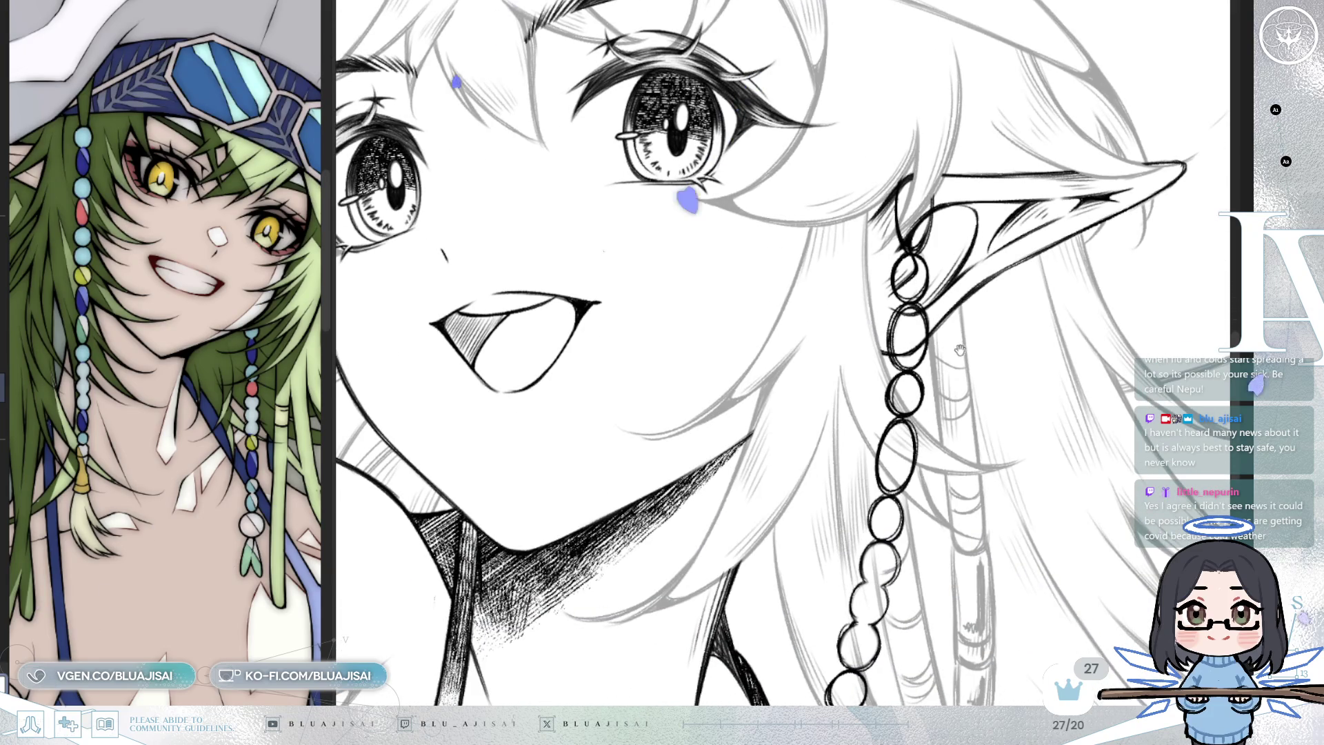
{"action": "scroll", "coordinate": [960, 348], "scroll_direction": "down", "scroll_amount": 2}
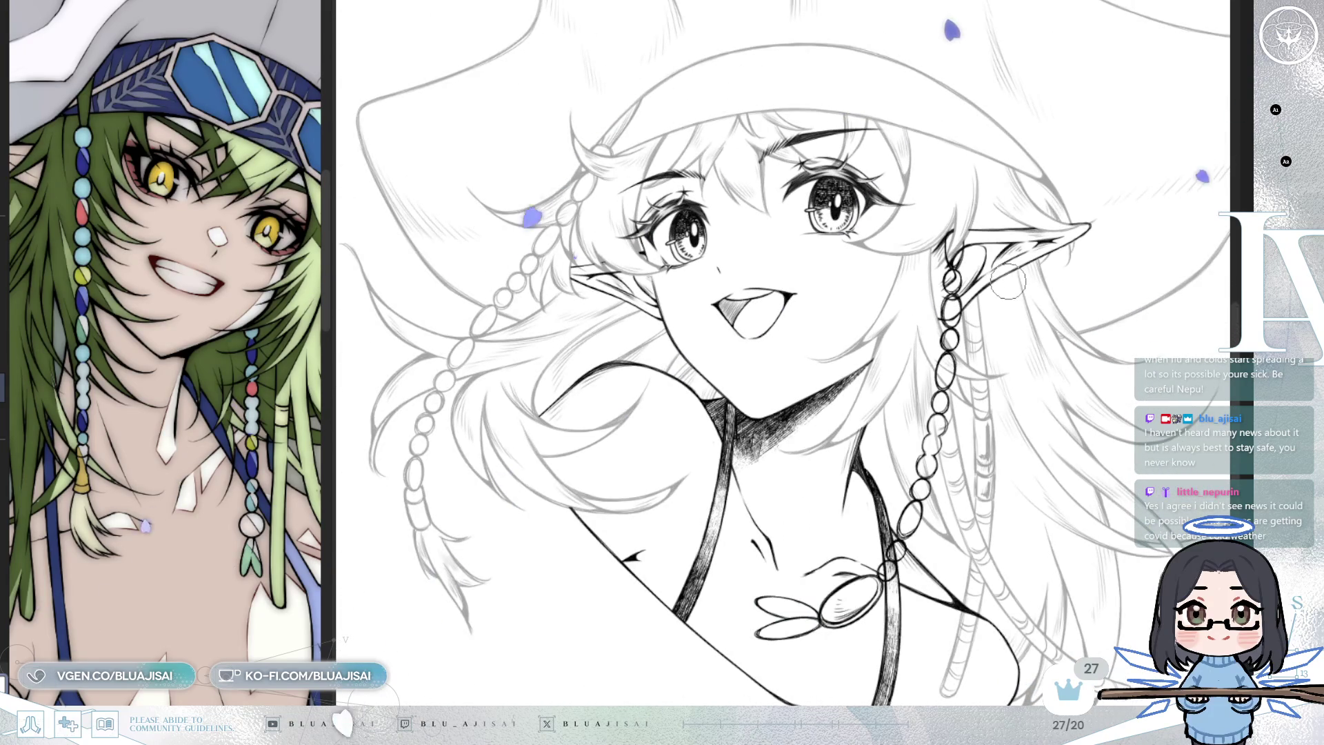
{"action": "scroll", "coordinate": [1008, 281], "scroll_direction": "up", "scroll_amount": 3}
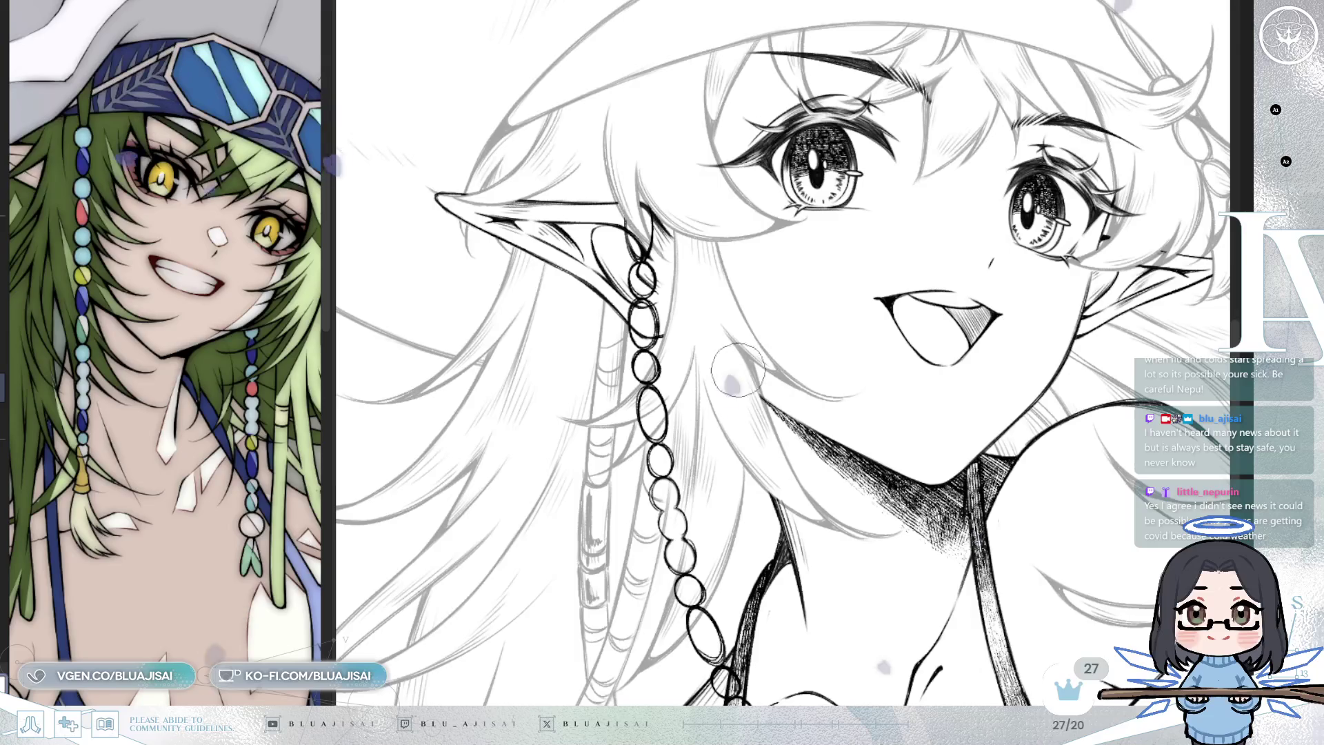
{"action": "scroll", "coordinate": [755, 366], "scroll_direction": "up", "scroll_amount": 2}
Cover the bead outlines where the hair strand overlaps the earring chain
{"action": "mouse_move", "coordinate": [786, 378]}
{"action": "left_mouse_down"}
{"action": "mouse_move", "coordinate": [769, 421]}
{"action": "mouse_move", "coordinate": [778, 450]}
{"action": "left_mouse_up"}
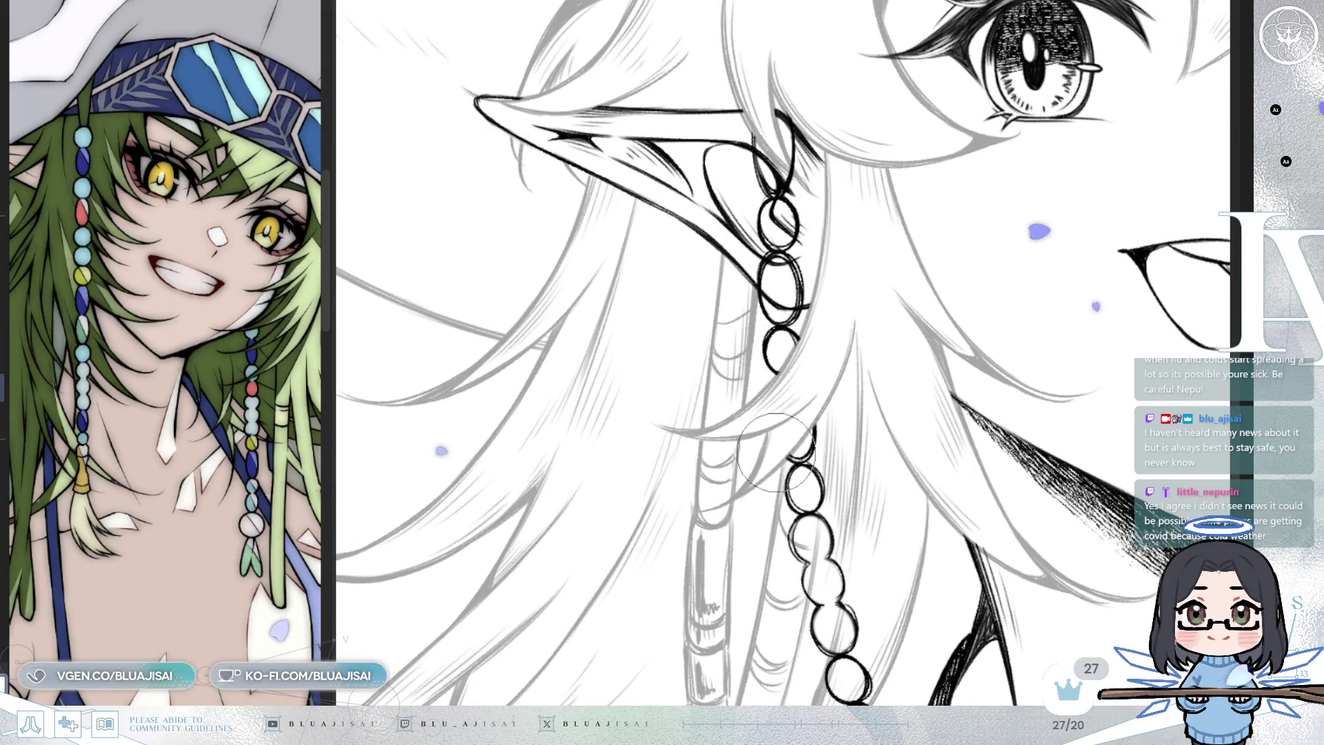
{"action": "scroll", "coordinate": [862, 324], "scroll_direction": "down", "scroll_amount": 2}
{"action": "mouse_move", "coordinate": [988, 555]}
{"action": "left_mouse_down"}
{"action": "mouse_move", "coordinate": [957, 318]}
{"action": "mouse_move", "coordinate": [950, 463]}
{"action": "left_mouse_up"}
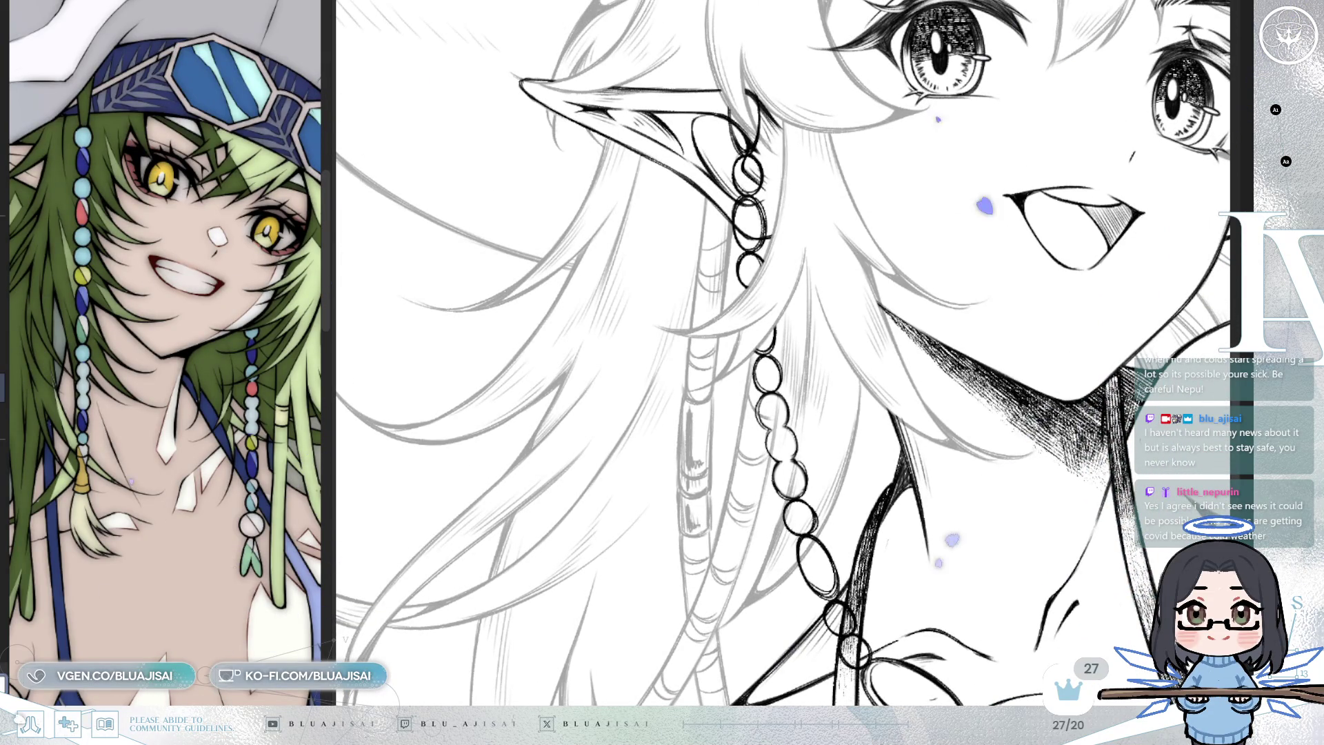
{"action": "scroll", "coordinate": [875, 256], "scroll_direction": "up", "scroll_amount": 1}
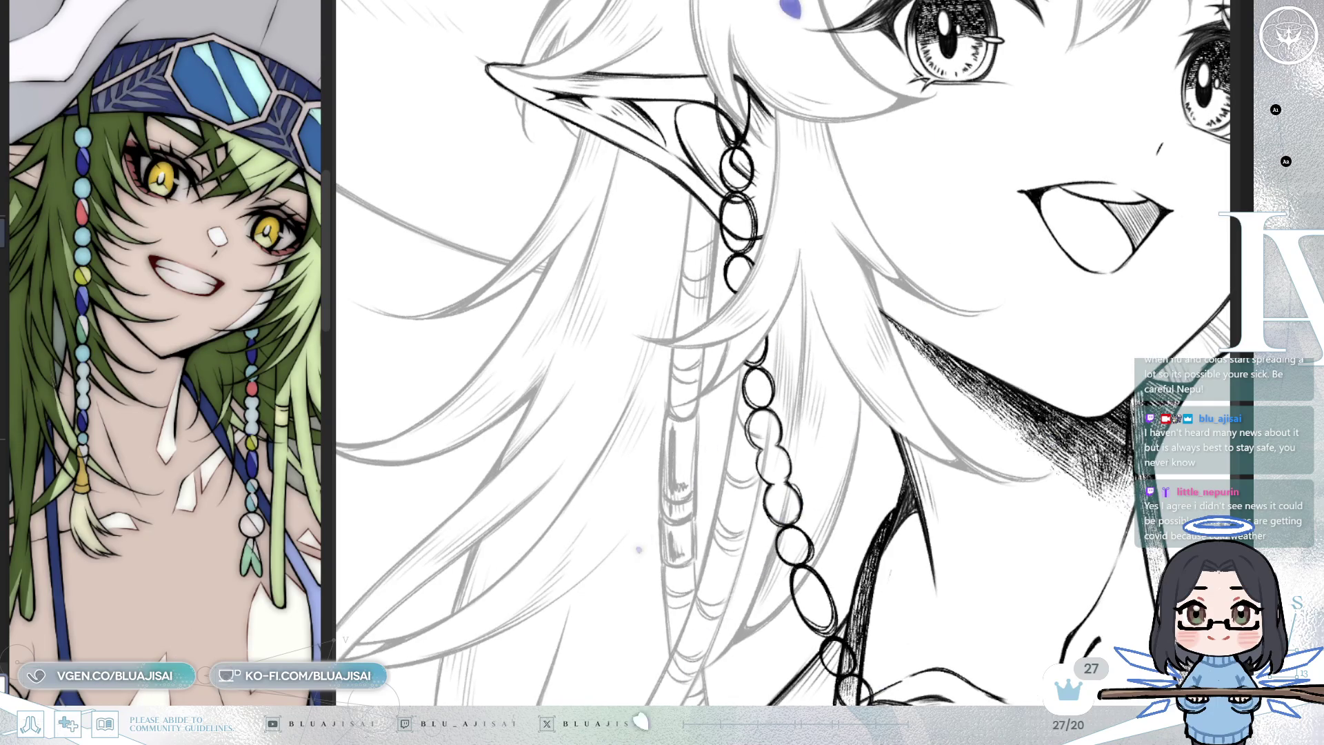
{"action": "scroll", "coordinate": [991, 281], "scroll_direction": "up", "scroll_amount": 2}
Redraw an earring chain link with cleaner lines, checking it in a mirrored view
{"action": "key", "text": "h"}
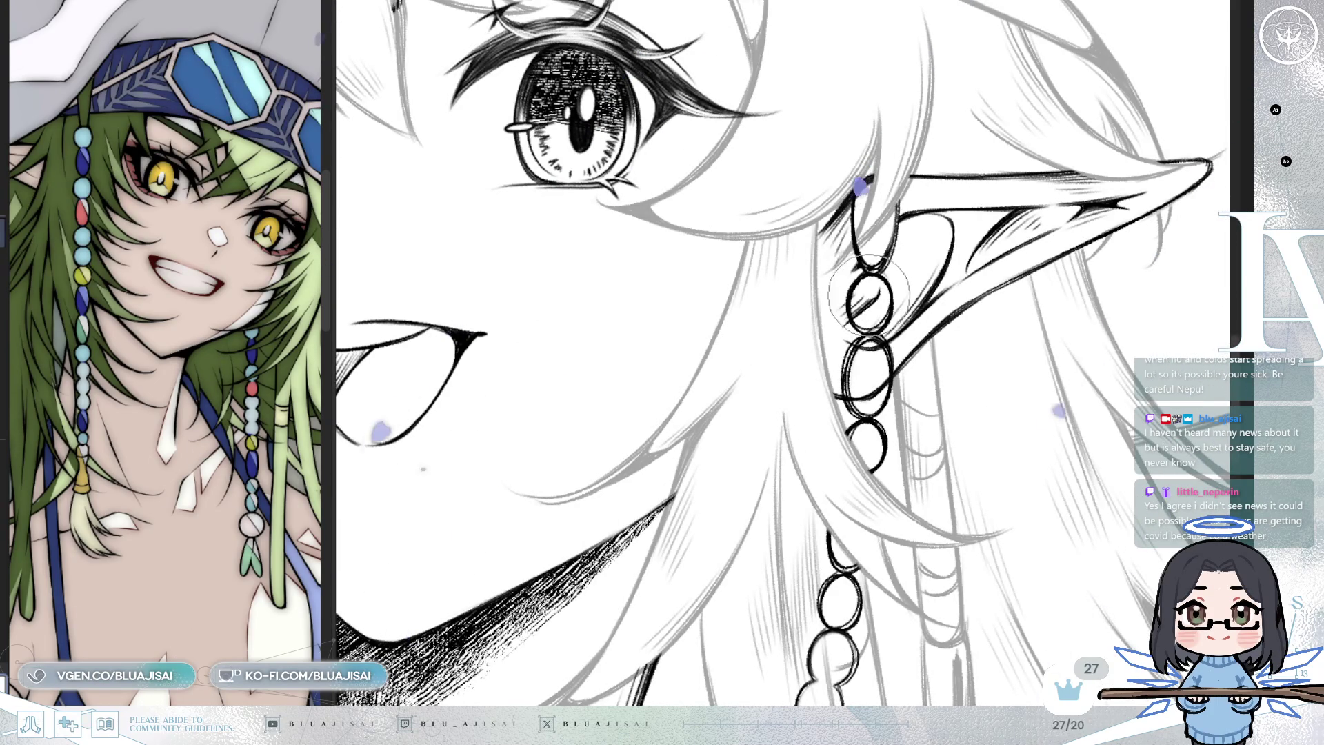
{"action": "left_click_drag", "start_coordinate": [866, 294], "coordinate": [870, 355]}
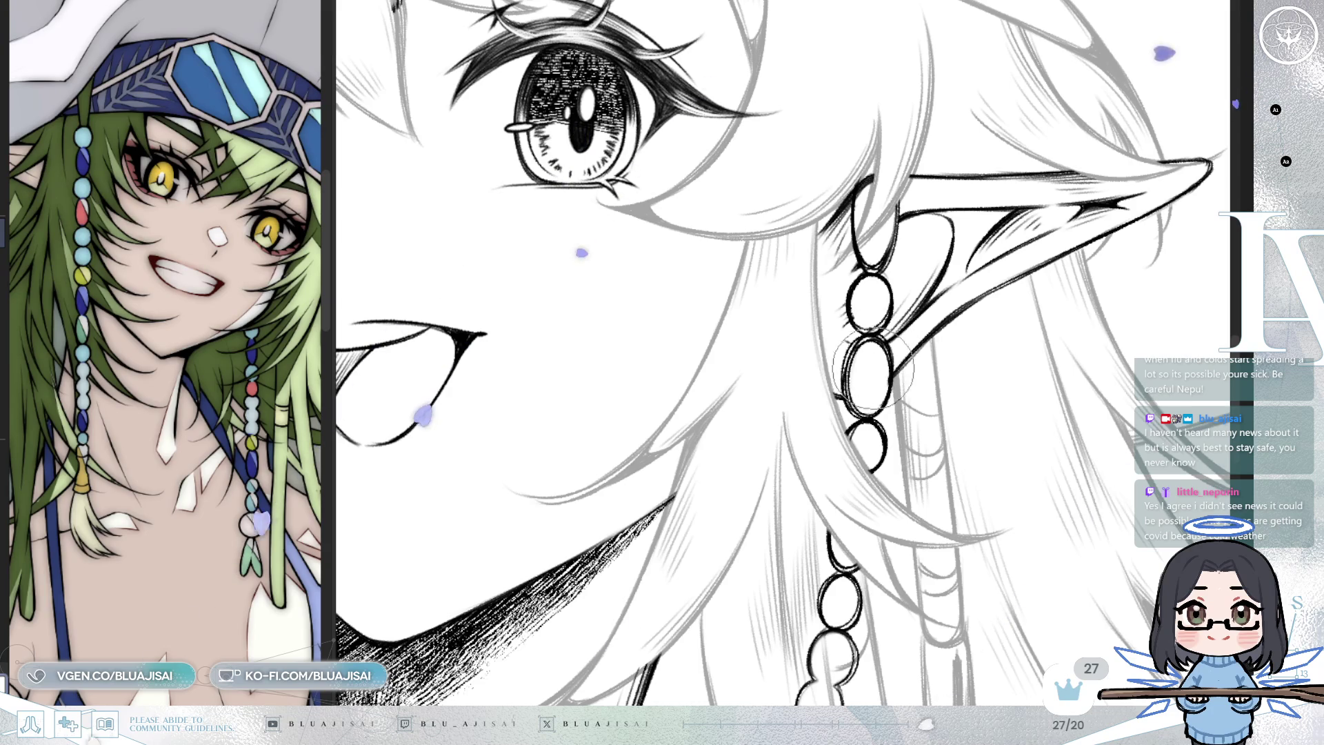
{"action": "scroll", "coordinate": [783, 353], "scroll_direction": "down", "scroll_amount": 5}
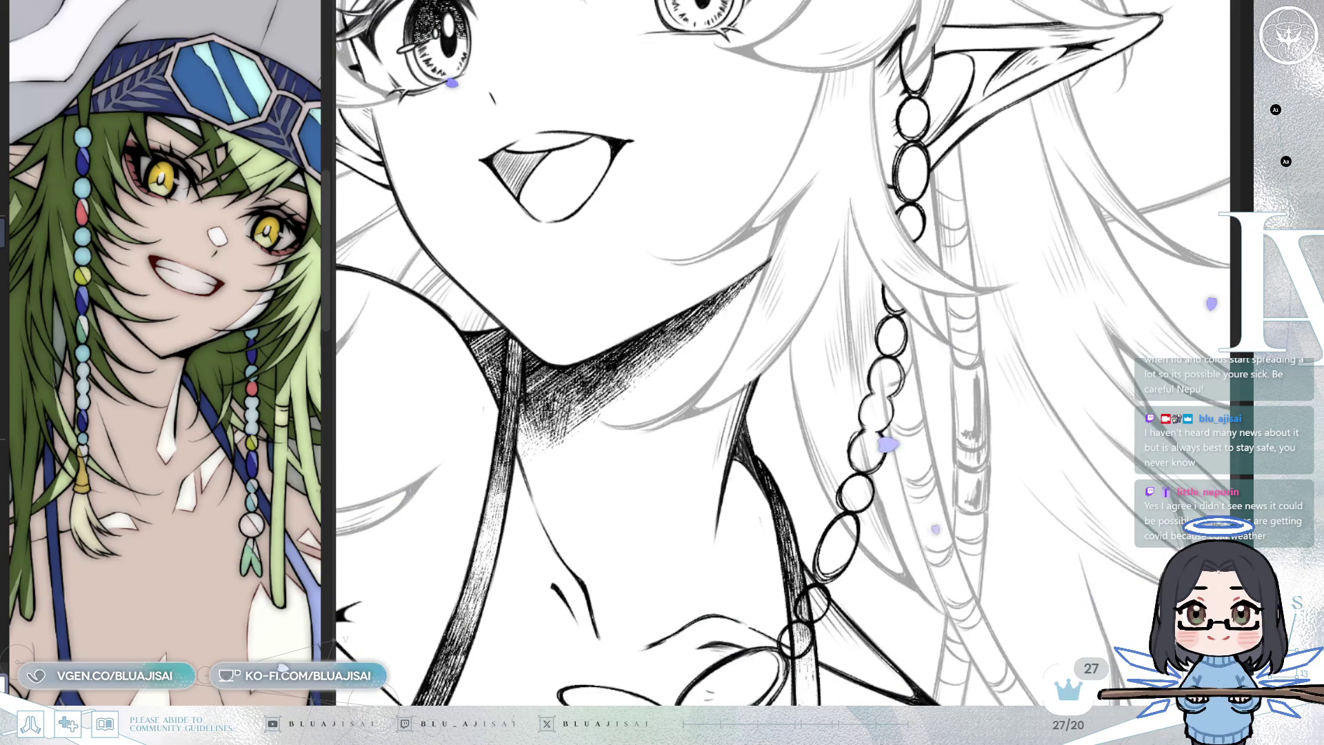
{"action": "scroll", "coordinate": [886, 365], "scroll_direction": "up", "scroll_amount": 2}
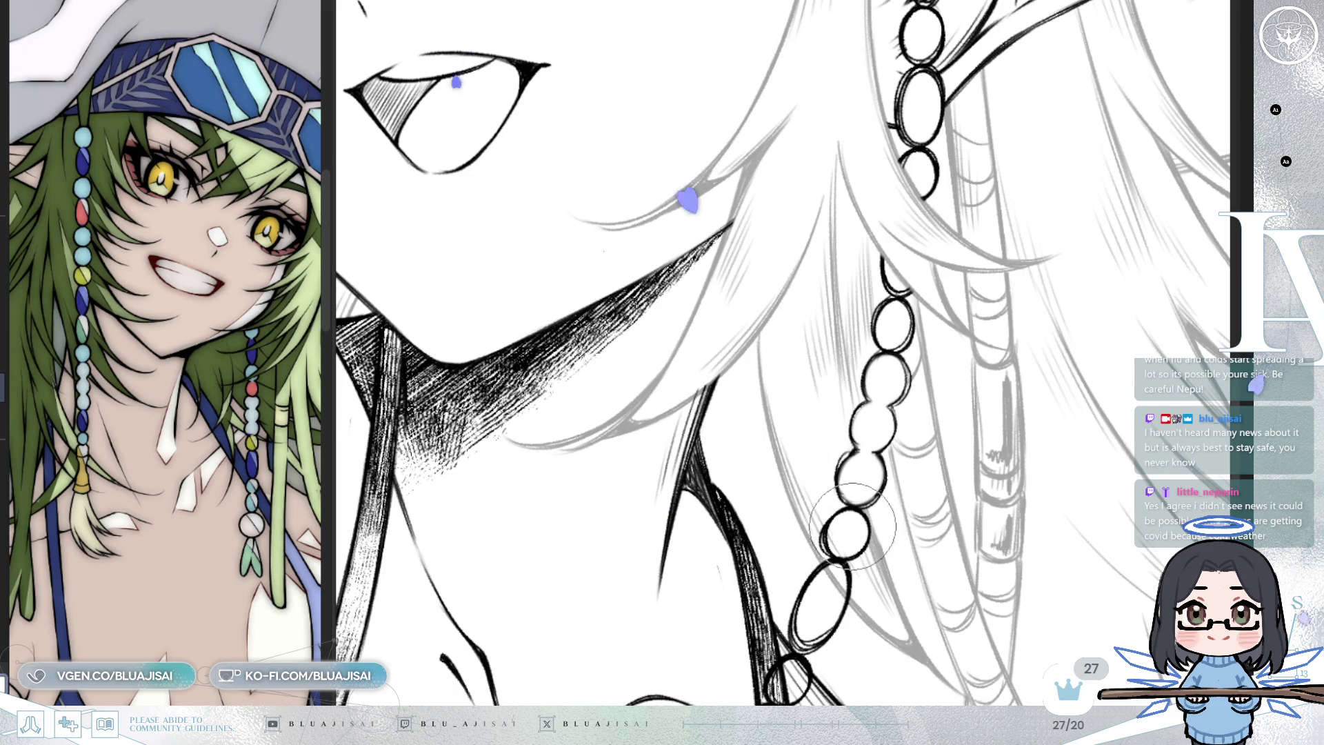
{"action": "scroll", "coordinate": [844, 524], "scroll_direction": "down", "scroll_amount": 3}
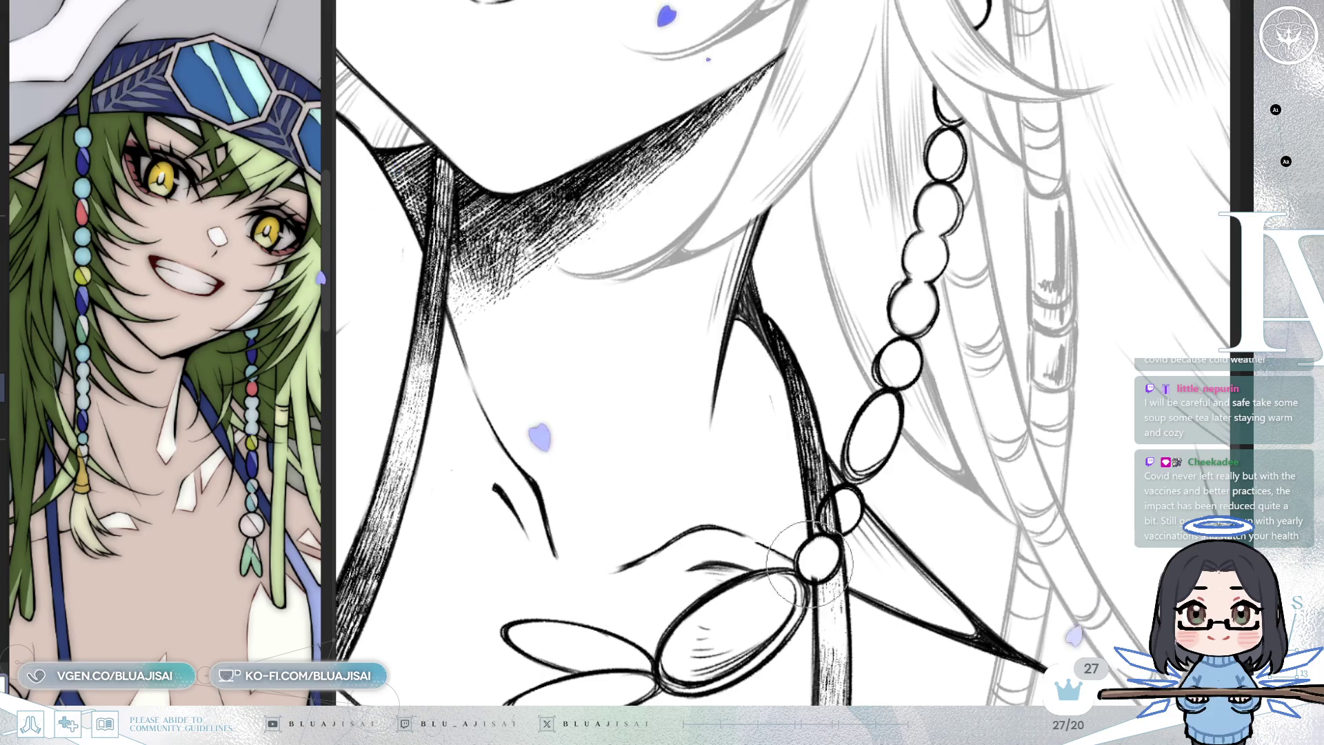
{"action": "scroll", "coordinate": [833, 526], "scroll_direction": "down", "scroll_amount": 4}
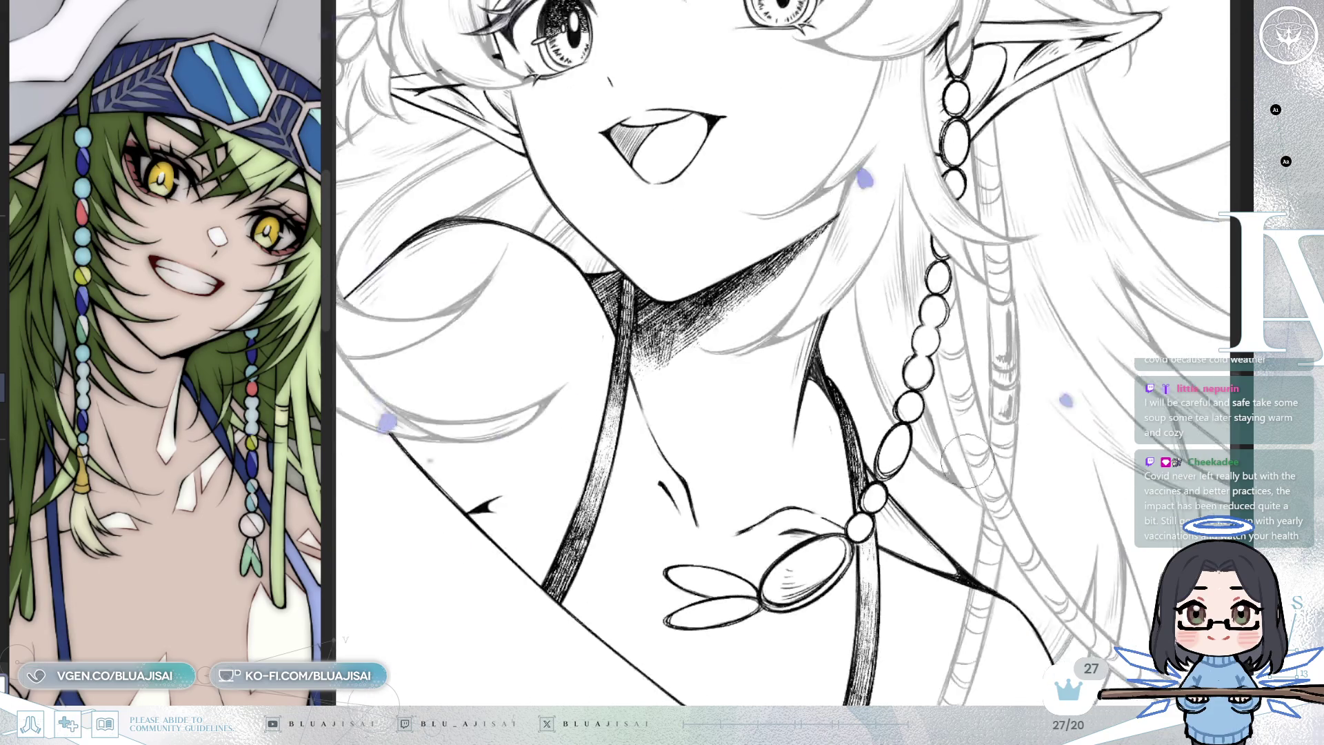
{"action": "scroll", "coordinate": [1048, 419], "scroll_direction": "down", "scroll_amount": 2}
{"action": "left_click_drag", "start_coordinate": [1079, 431], "coordinate": [1055, 455]}
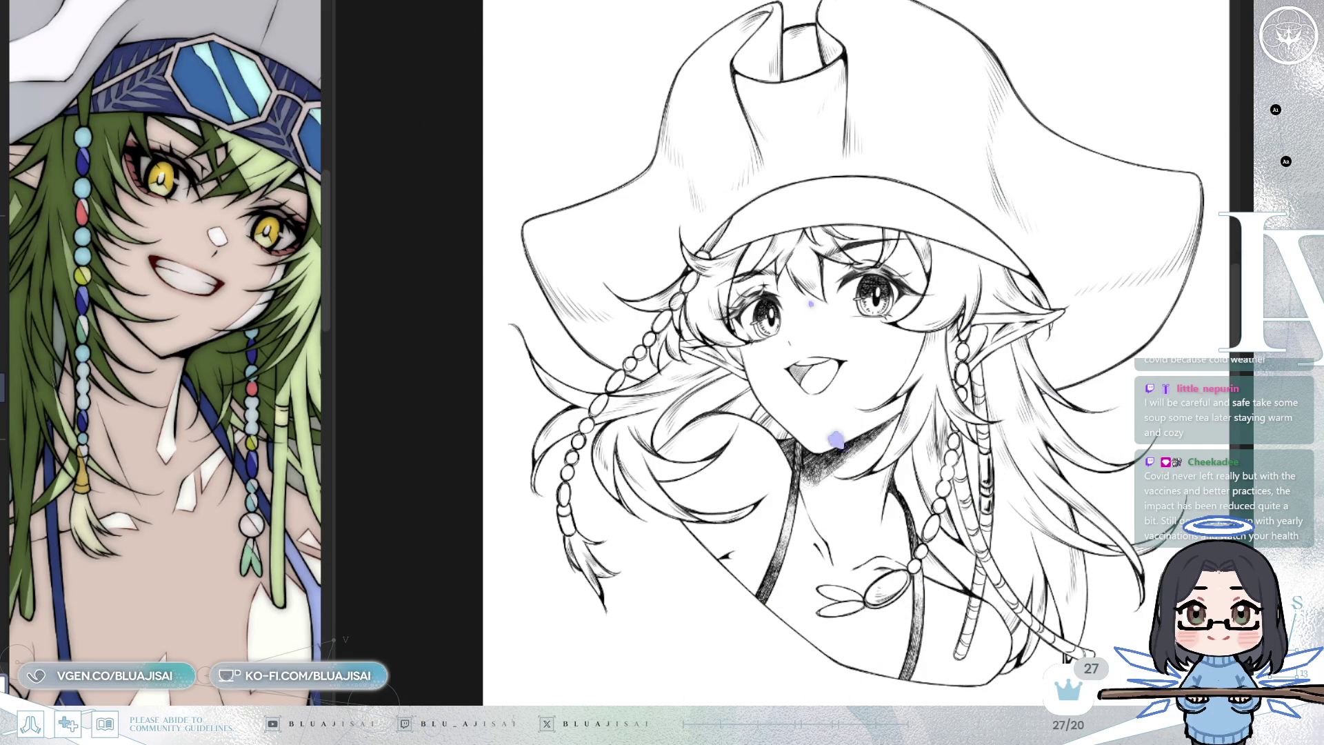
Zoom in on the eyes under the hat brim, mirror the view to check the face, then flip back
{"action": "scroll", "coordinate": [743, 253], "scroll_direction": "up", "scroll_amount": 5}
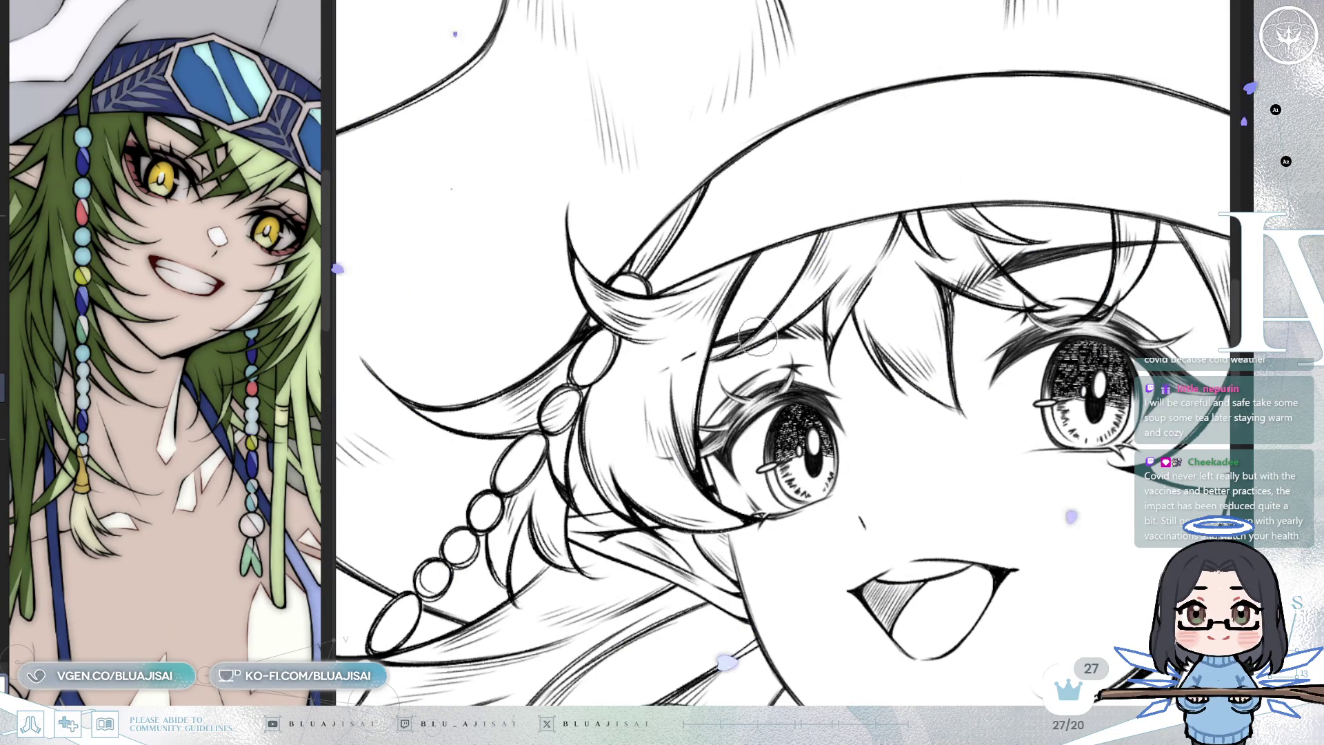
{"action": "mouse_move", "coordinate": [1084, 309]}
{"action": "left_mouse_down"}
{"action": "mouse_move", "coordinate": [967, 347]}
{"action": "mouse_move", "coordinate": [926, 397]}
{"action": "left_mouse_up"}
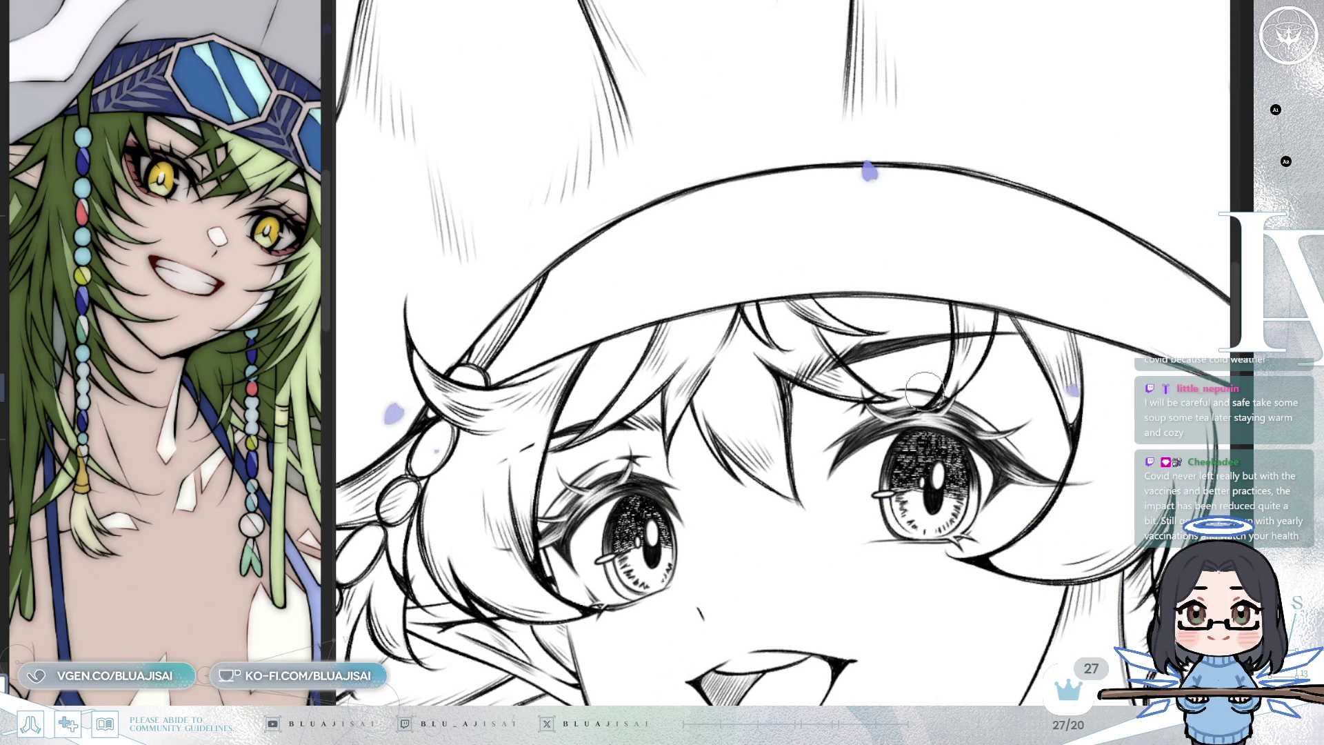
{"action": "left_click_drag", "start_coordinate": [845, 239], "coordinate": [793, 163]}
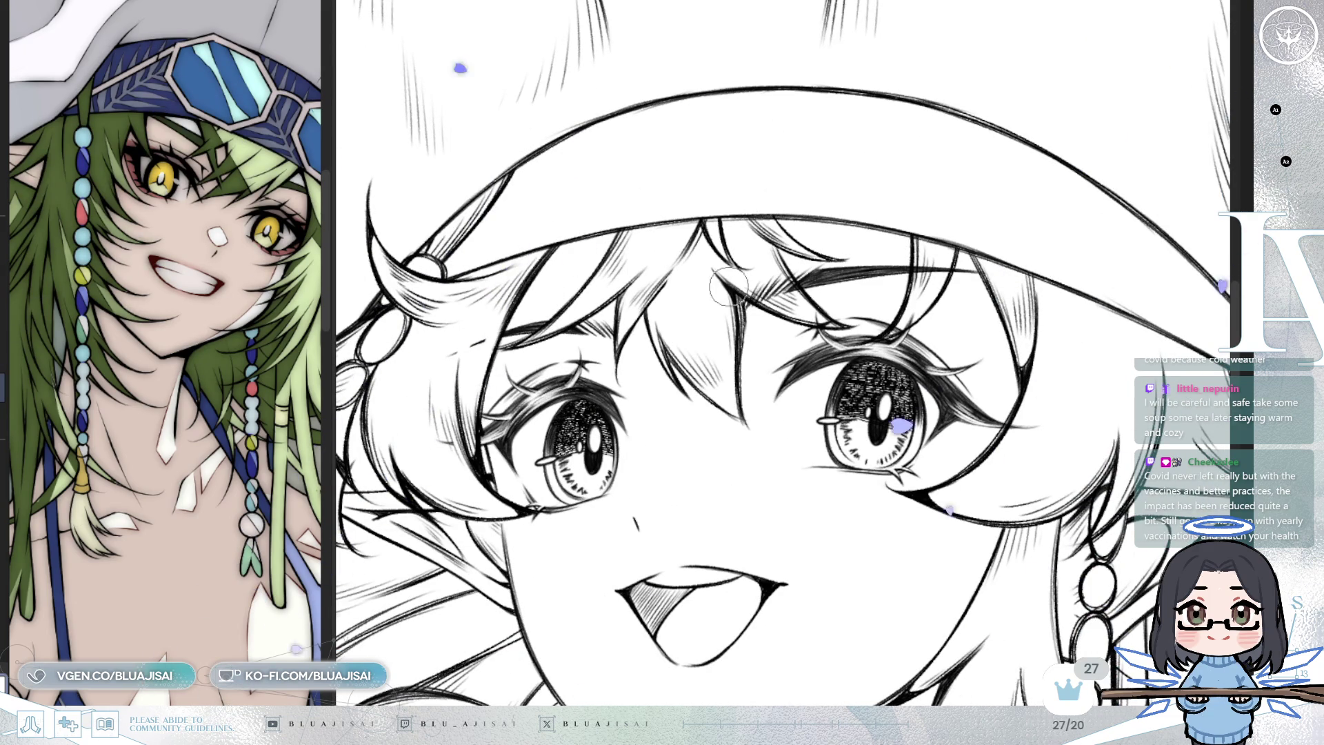
{"action": "key", "text": "m"}
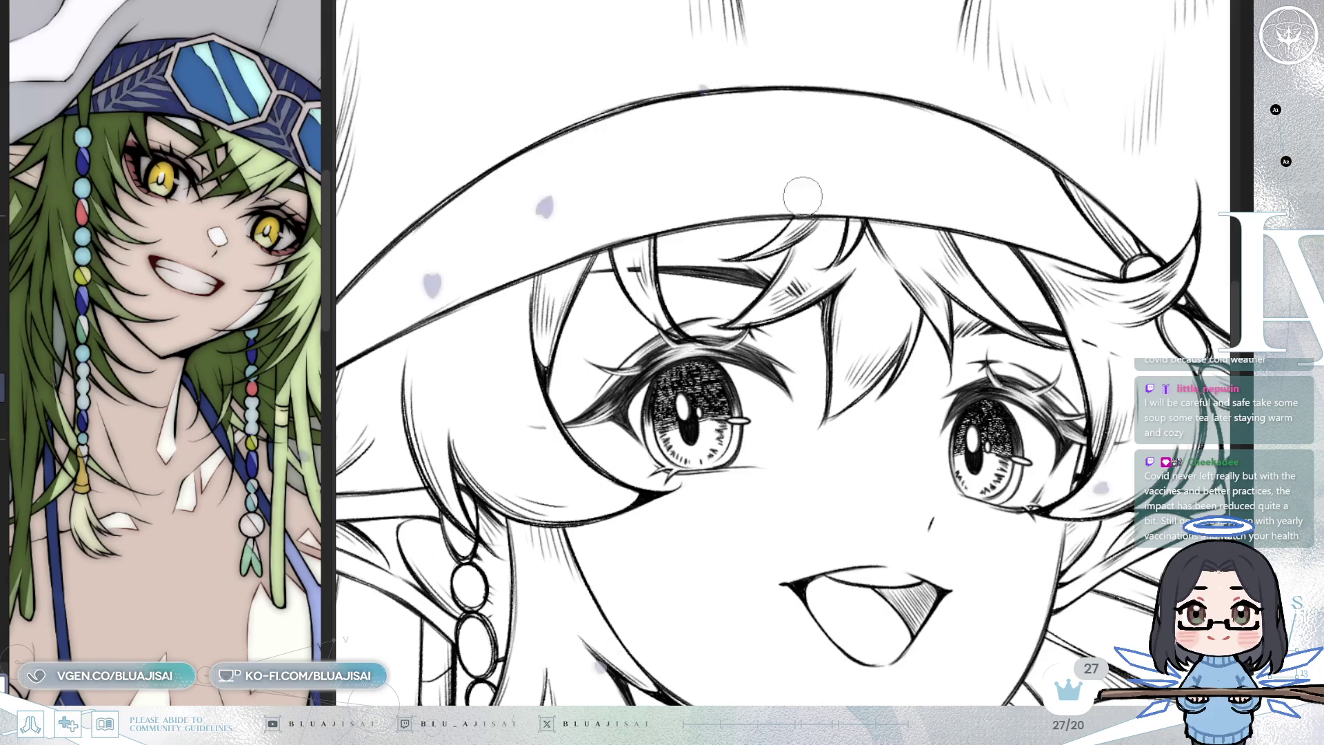
{"action": "scroll", "coordinate": [394, 338], "scroll_direction": "down", "scroll_amount": 3}
{"action": "key", "text": "h"}
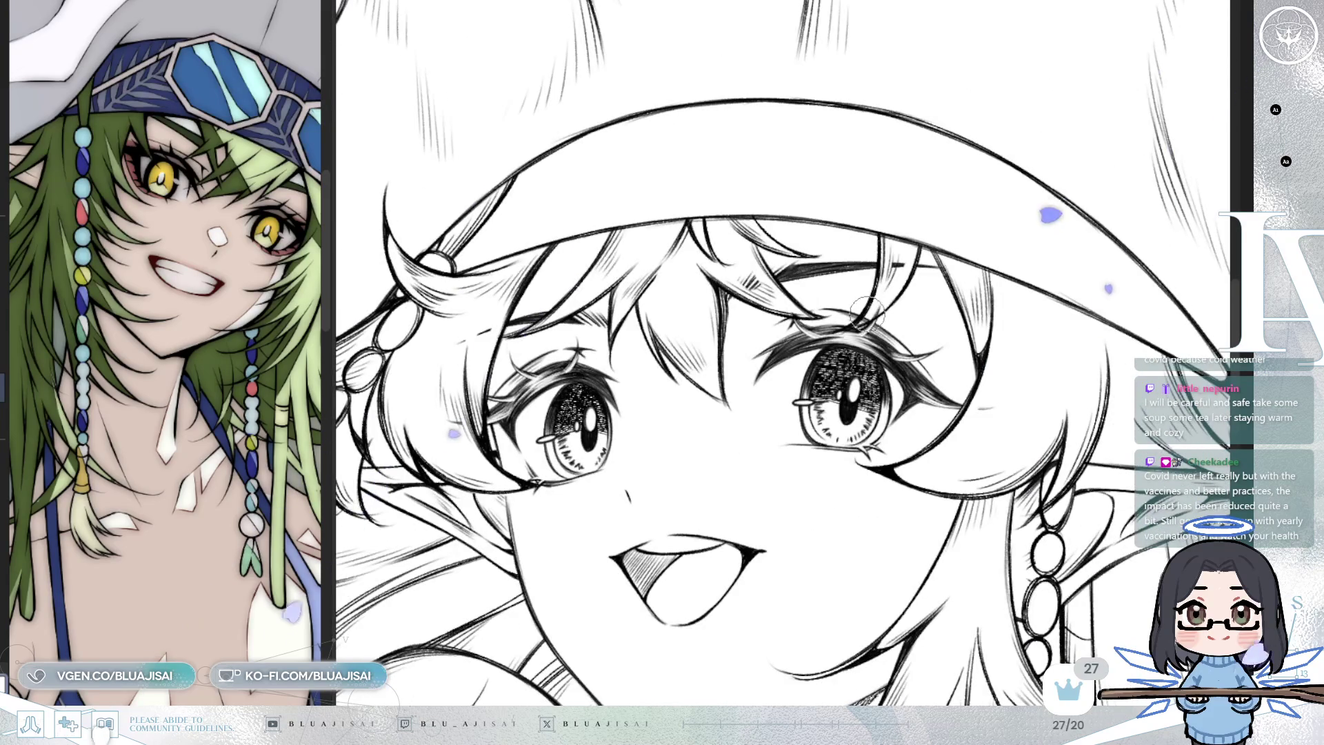
{"action": "scroll", "coordinate": [868, 318], "scroll_direction": "down", "scroll_amount": 3}
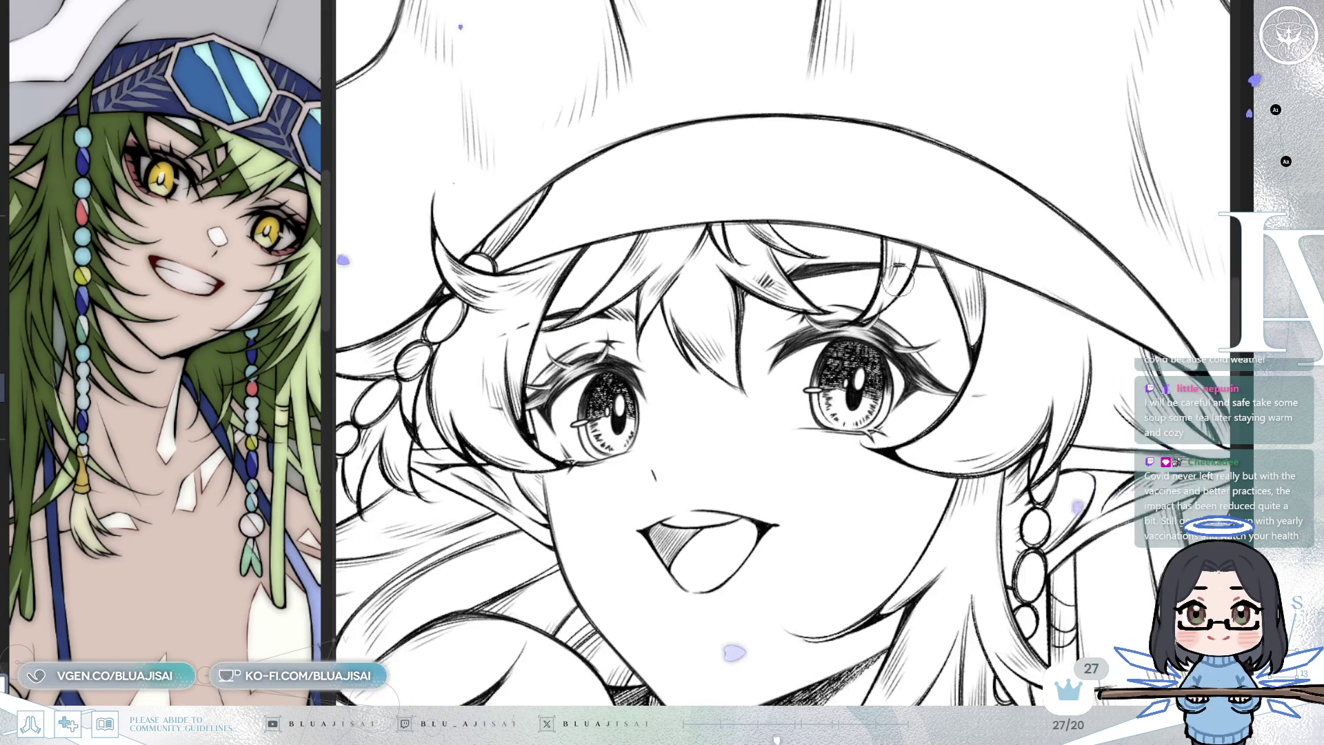
{"action": "left_click_drag", "start_coordinate": [1048, 455], "coordinate": [1056, 467]}
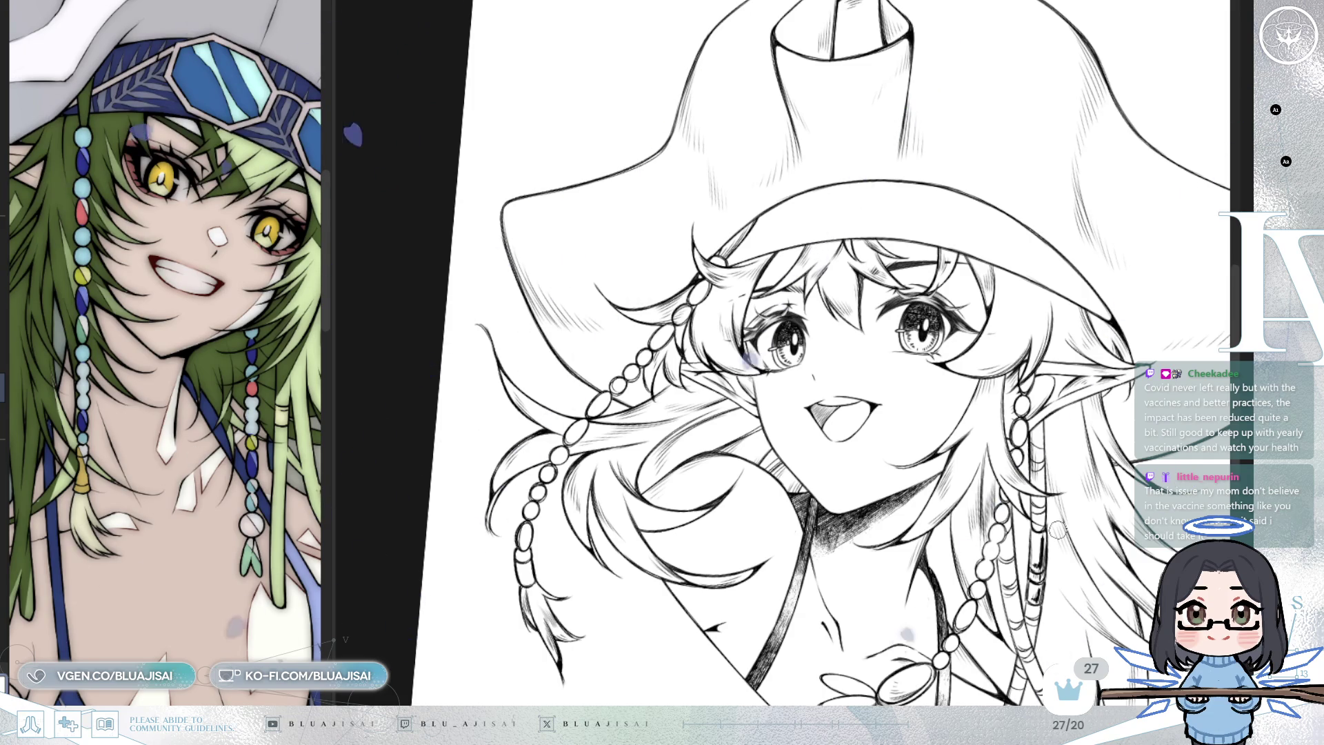
Zoom out to the whole page with Ctrl+minus, then back in on the face with Ctrl+plus
{"action": "key", "text": "ctrl+minus"}
{"action": "key", "text": "ctrl+minus"}
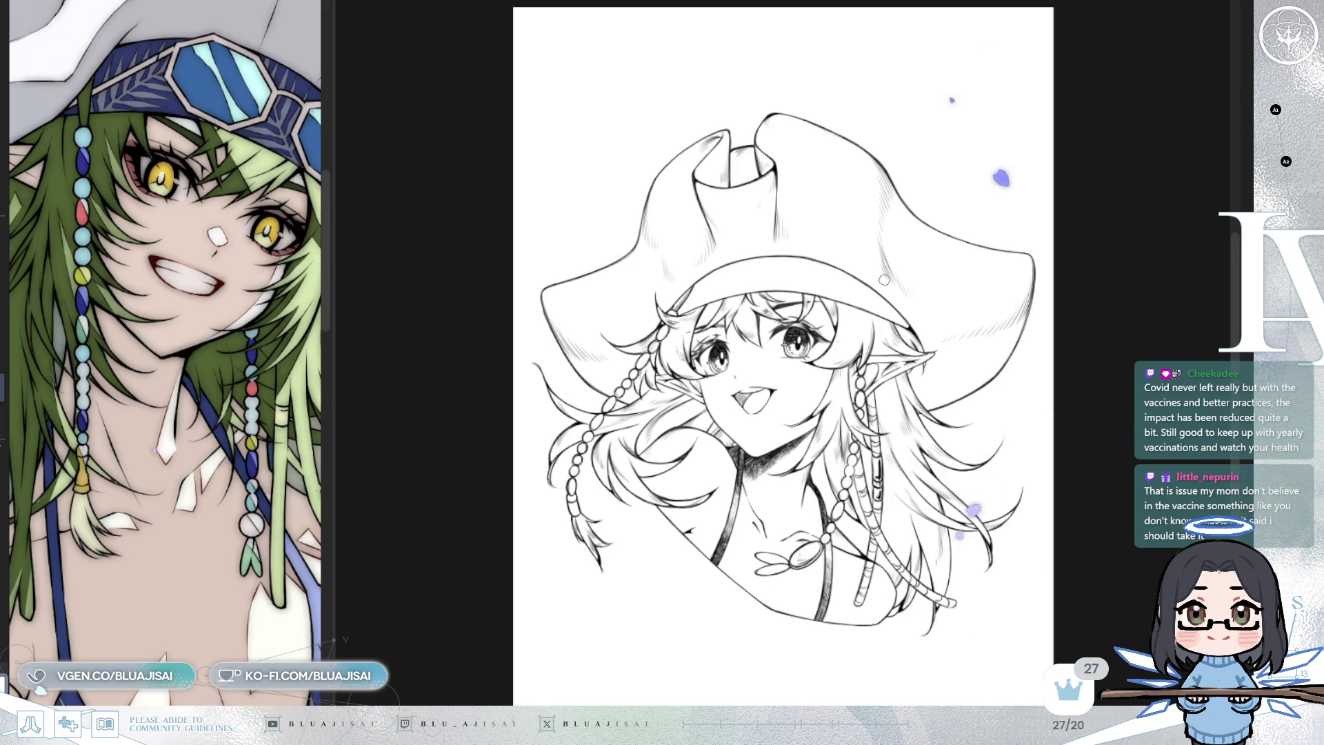
{"action": "key", "text": "ctrl+plus"}
{"action": "key", "text": "ctrl+plus"}
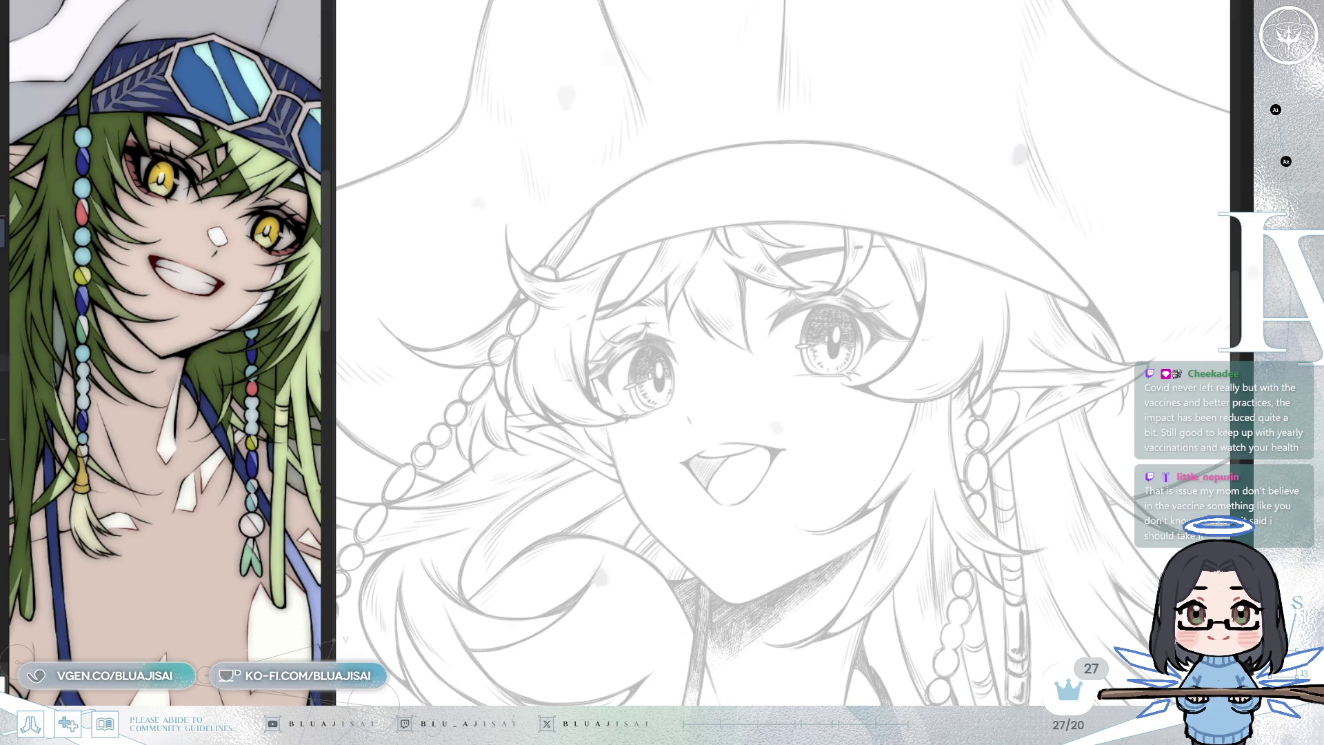
Tilt the view onto the face and move the elf reference image beside the canvas
{"action": "mouse_move", "coordinate": [324, 386]}
{"action": "left_mouse_down"}
{"action": "mouse_move", "coordinate": [338, 467]}
{"action": "mouse_move", "coordinate": [424, 429]}
{"action": "left_mouse_up"}
{"action": "left_click_drag", "start_coordinate": [328, 429], "coordinate": [306, 455]}
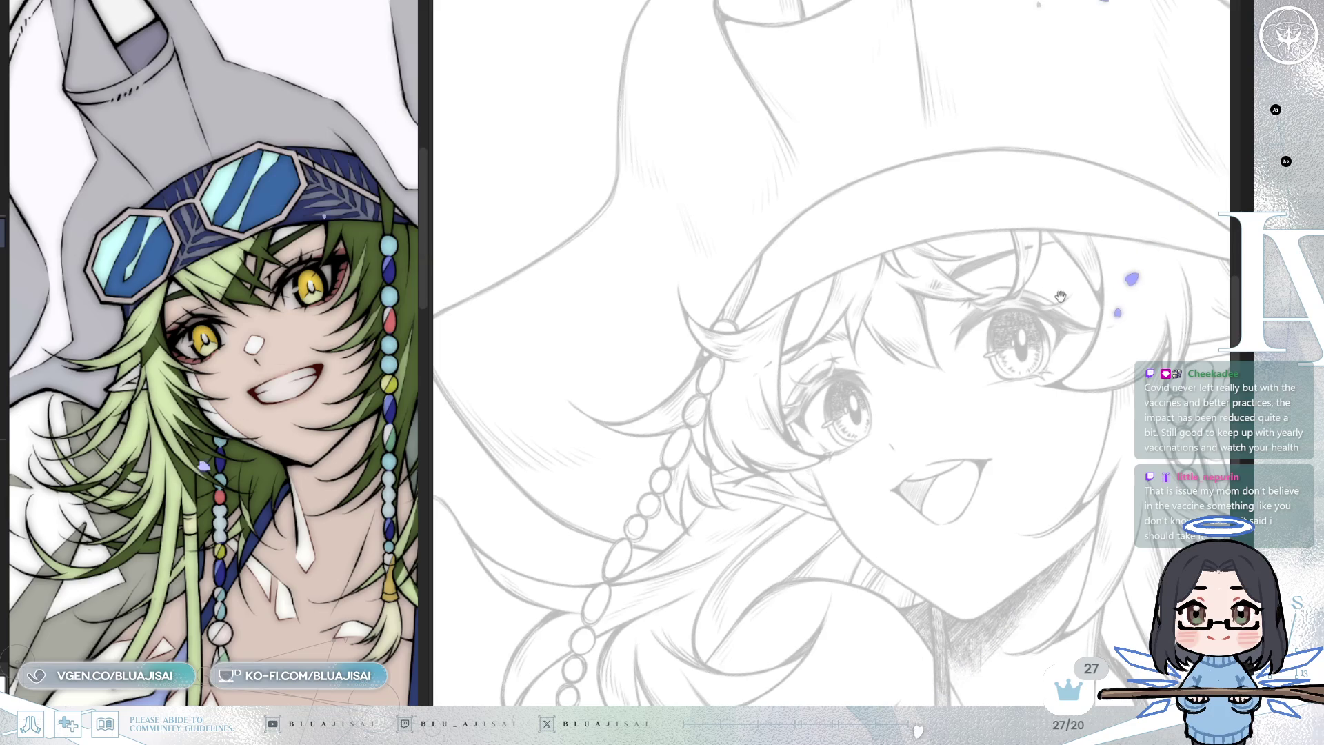
{"action": "left_click_drag", "start_coordinate": [1038, 293], "coordinate": [964, 366]}
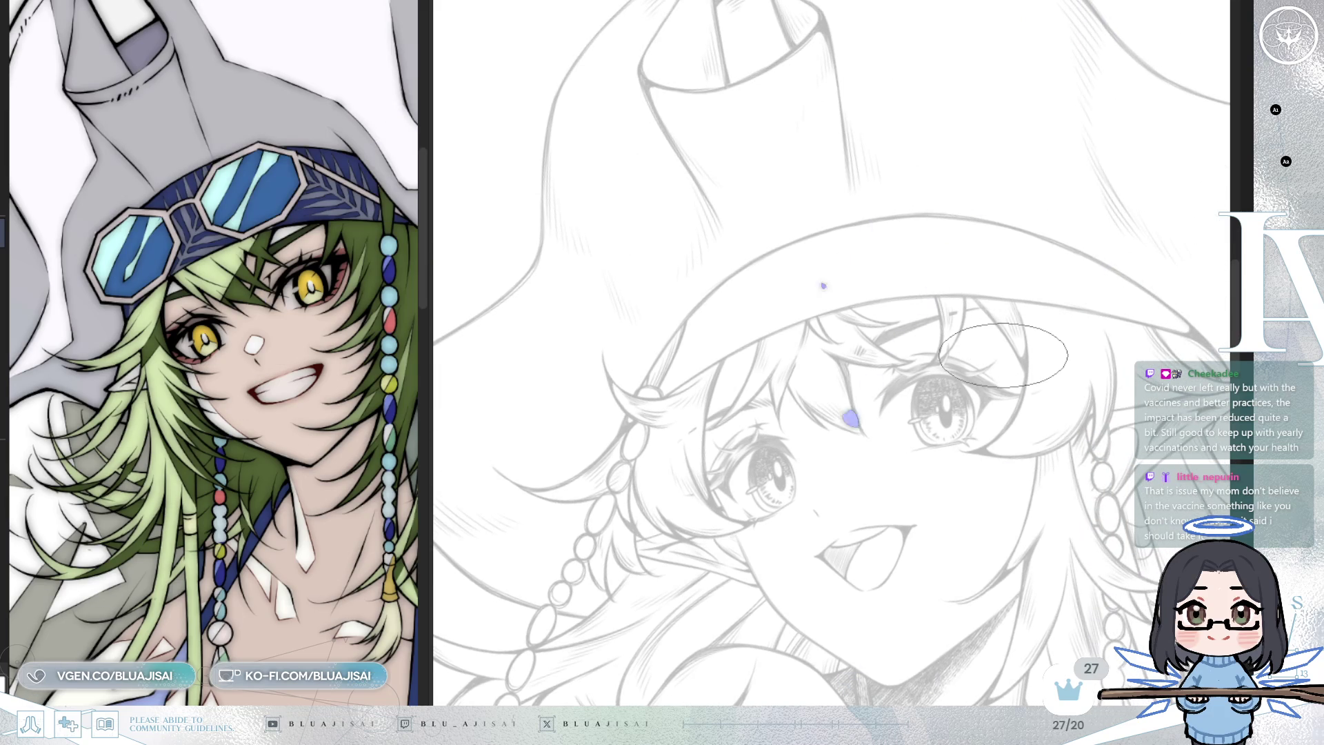
{"action": "left_click_drag", "start_coordinate": [894, 301], "coordinate": [890, 334]}
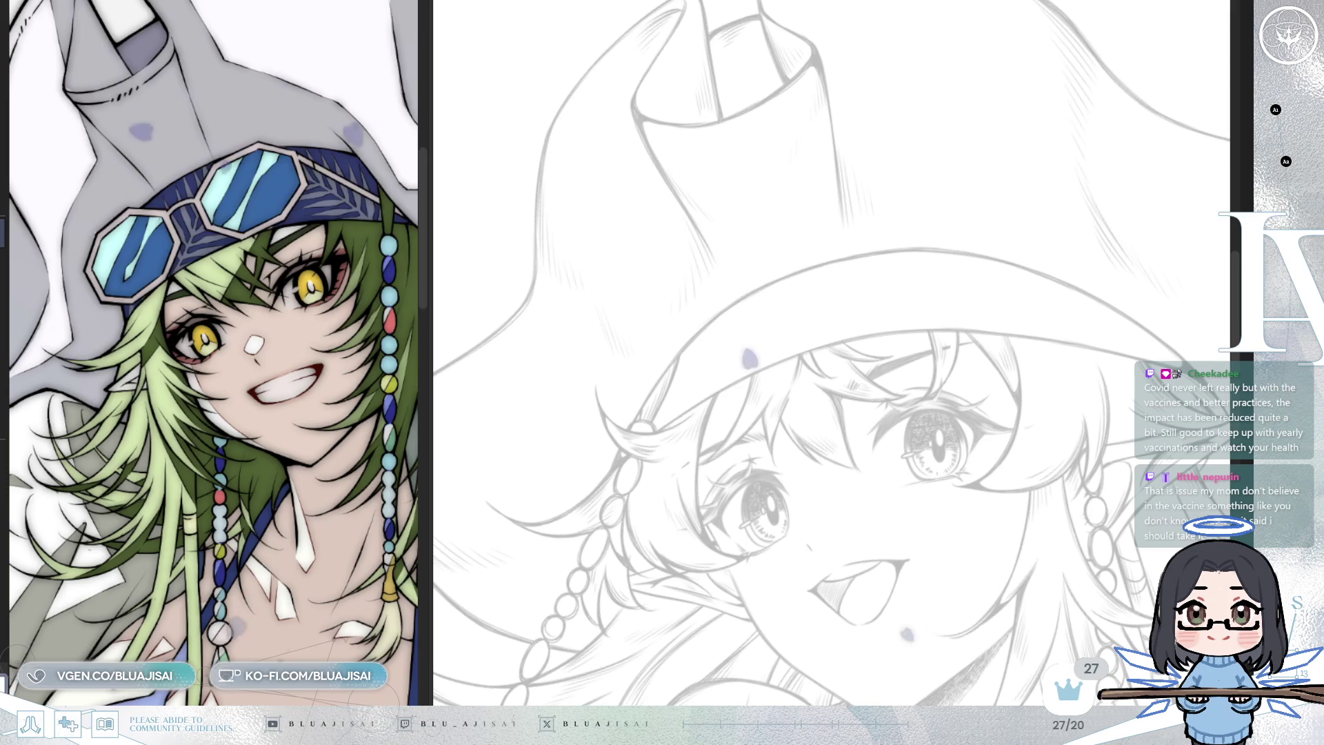
{"action": "left_click_drag", "start_coordinate": [1189, 55], "coordinate": [795, 473]}
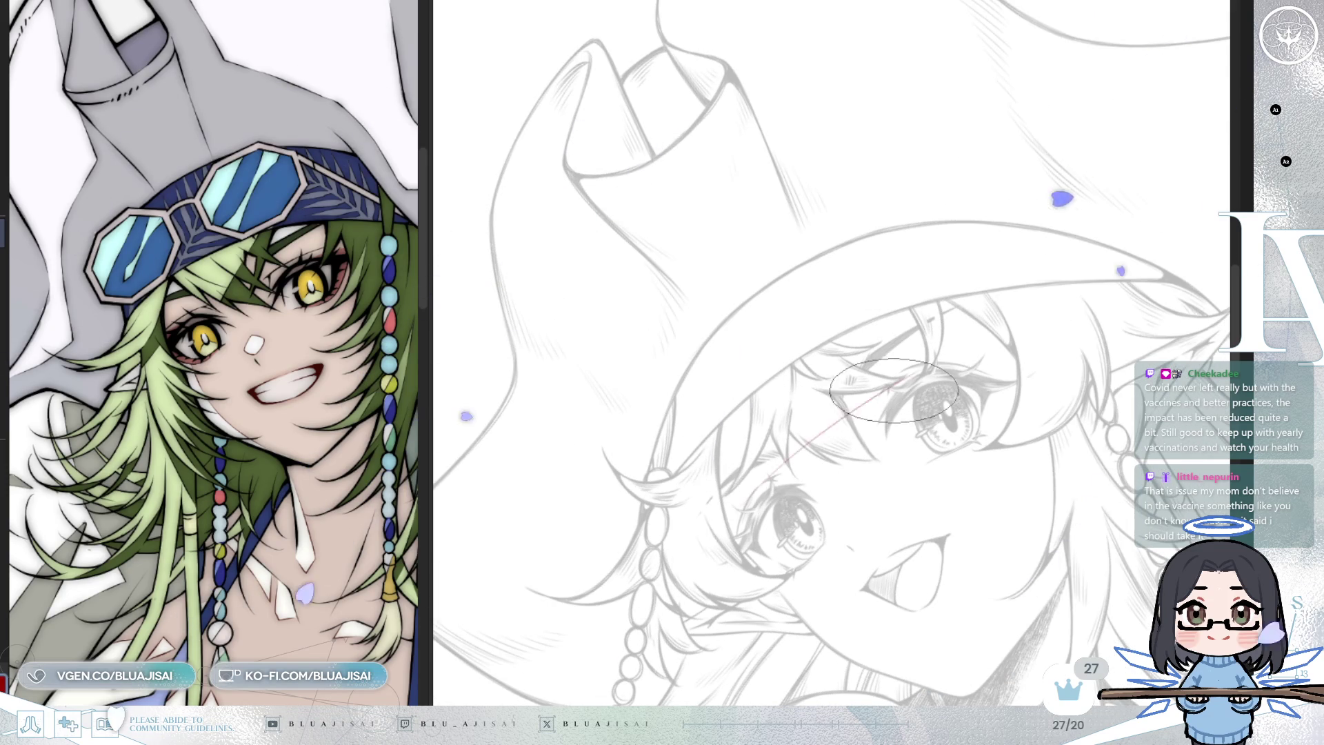
Draw a red rectangular goggles guide across both eyes with a lens divider
{"action": "left_click_drag", "start_coordinate": [952, 356], "coordinate": [732, 509]}
{"action": "mouse_move", "coordinate": [955, 350]}
{"action": "left_mouse_down"}
{"action": "mouse_move", "coordinate": [773, 476]}
{"action": "mouse_move", "coordinate": [741, 538]}
{"action": "mouse_move", "coordinate": [772, 583]}
{"action": "mouse_move", "coordinate": [921, 489]}
{"action": "left_mouse_up"}
{"action": "left_click_drag", "start_coordinate": [824, 555], "coordinate": [992, 436]}
{"action": "left_click_drag", "start_coordinate": [976, 376], "coordinate": [1000, 459]}
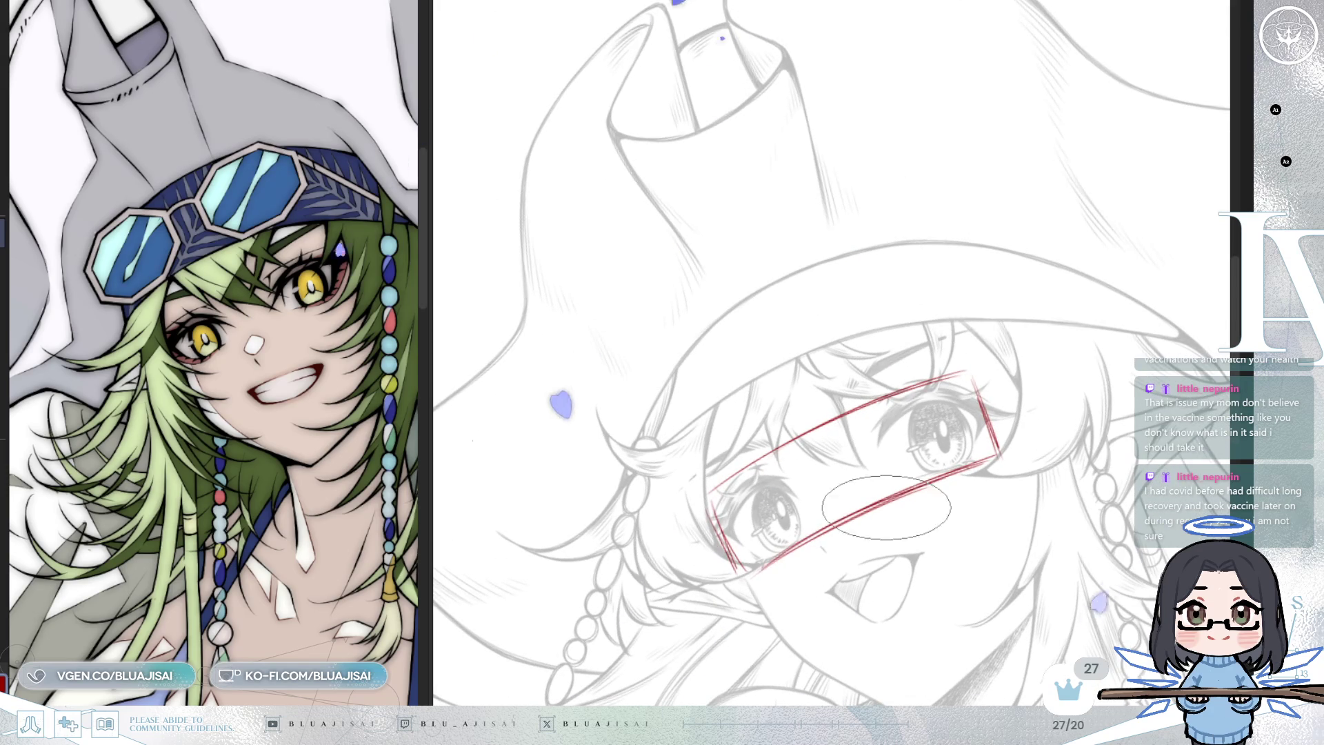
{"action": "left_click_drag", "start_coordinate": [743, 584], "coordinate": [993, 458]}
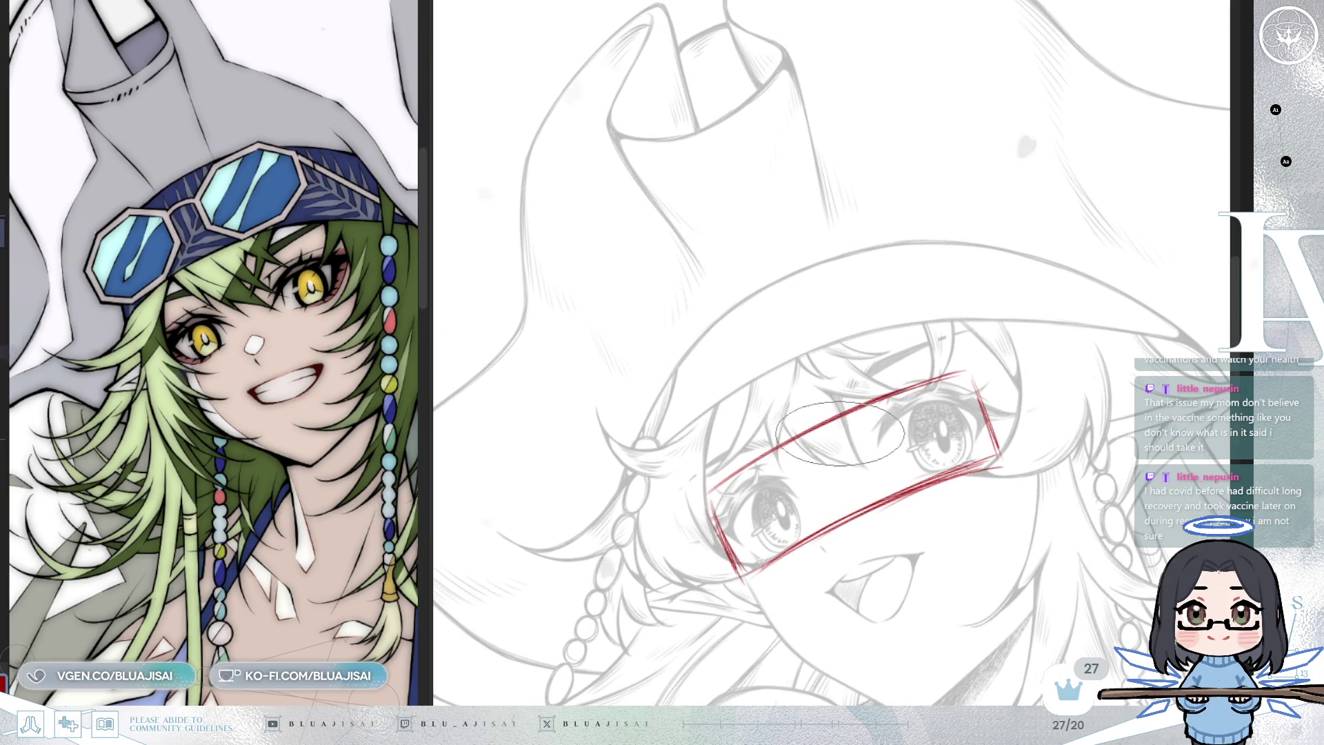
{"action": "left_click_drag", "start_coordinate": [820, 424], "coordinate": [844, 524]}
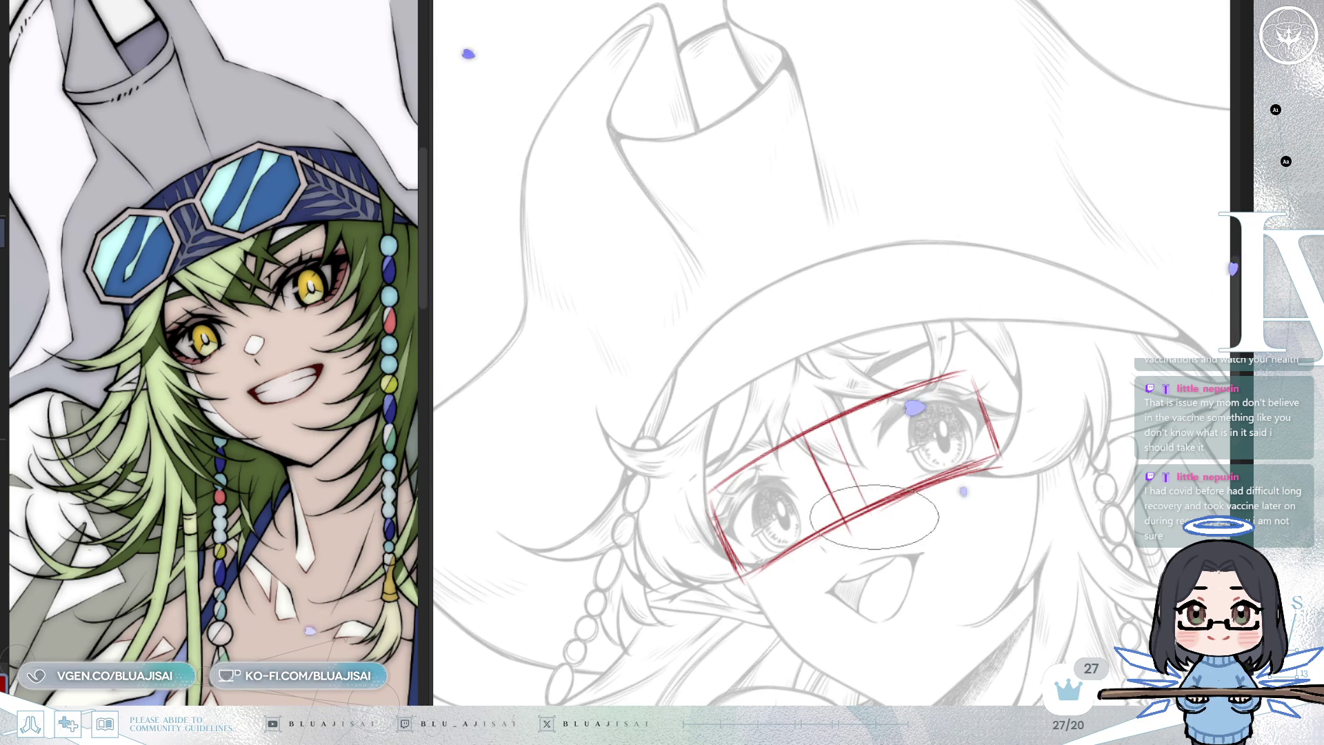
Undo the misplaced divider and redraw it between the two lenses
{"action": "key", "text": "5"}
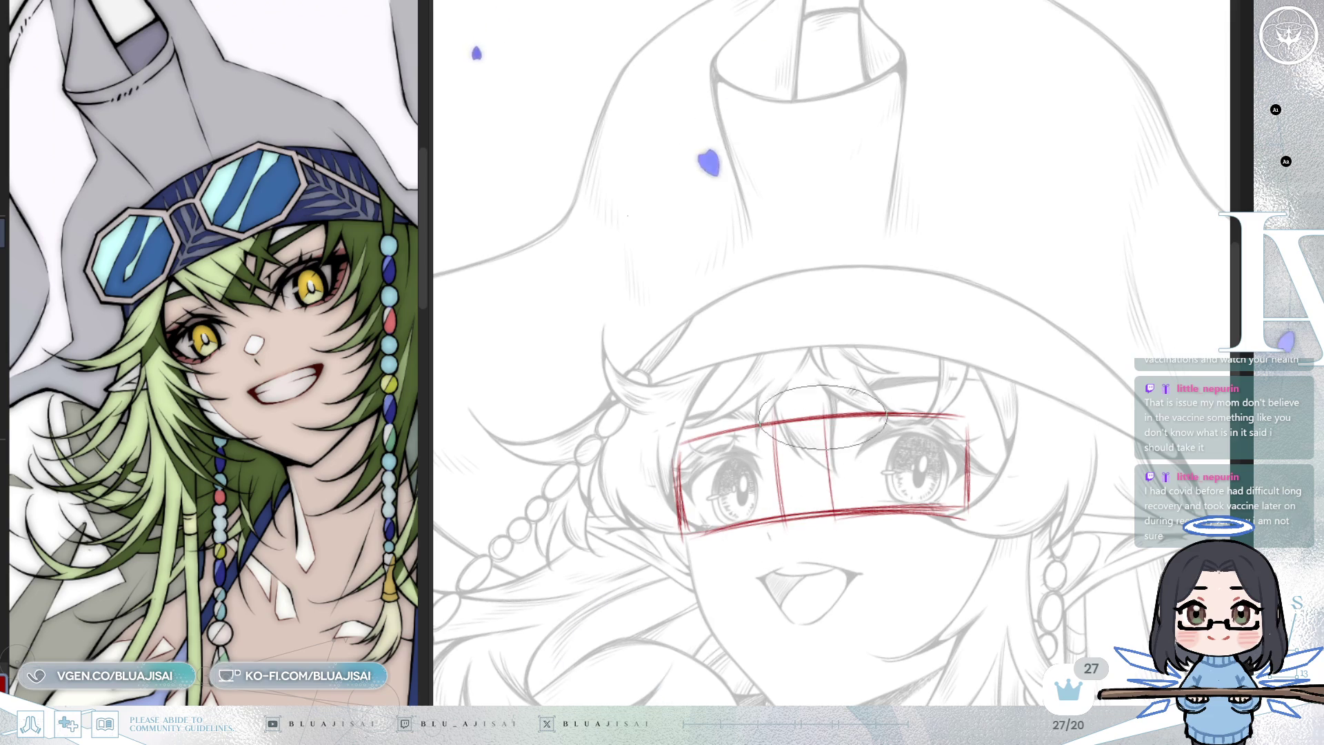
{"action": "key", "text": "ctrl+z"}
{"action": "left_click_drag", "start_coordinate": [783, 422], "coordinate": [789, 514]}
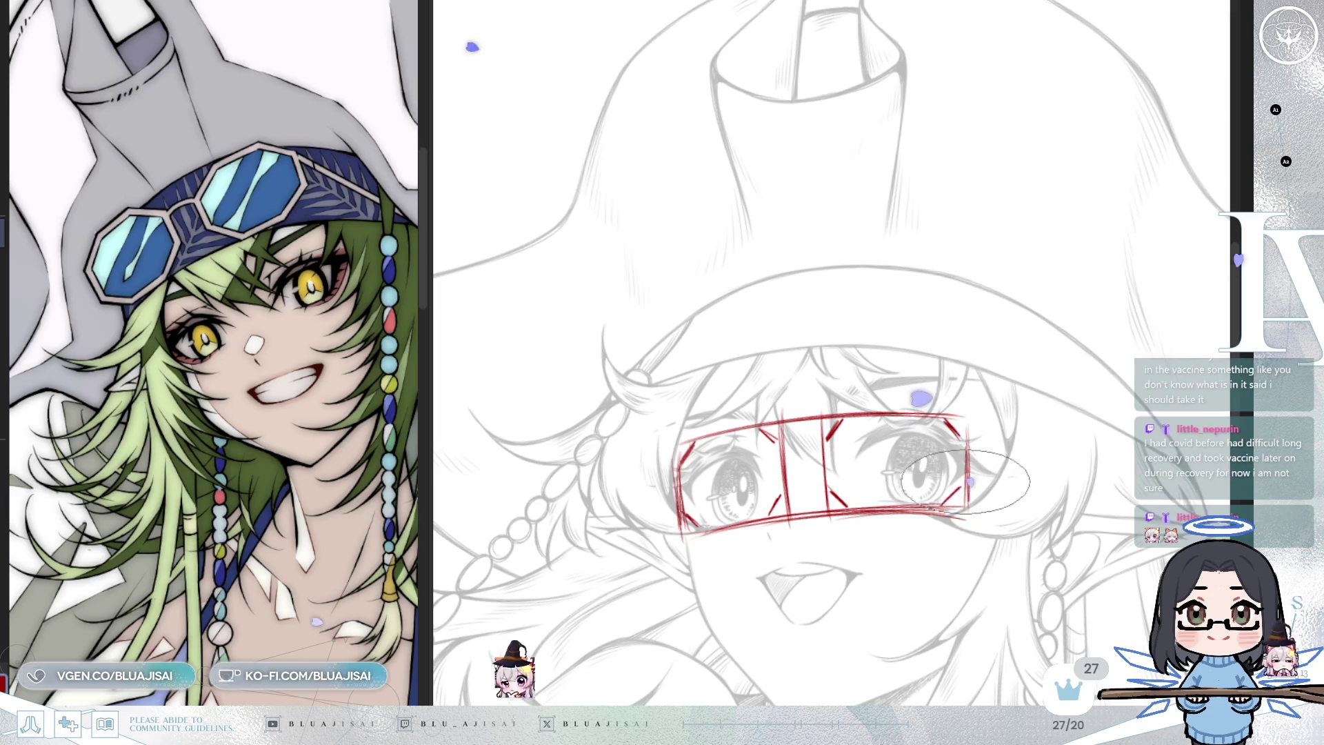
{"action": "key", "text": "minus"}
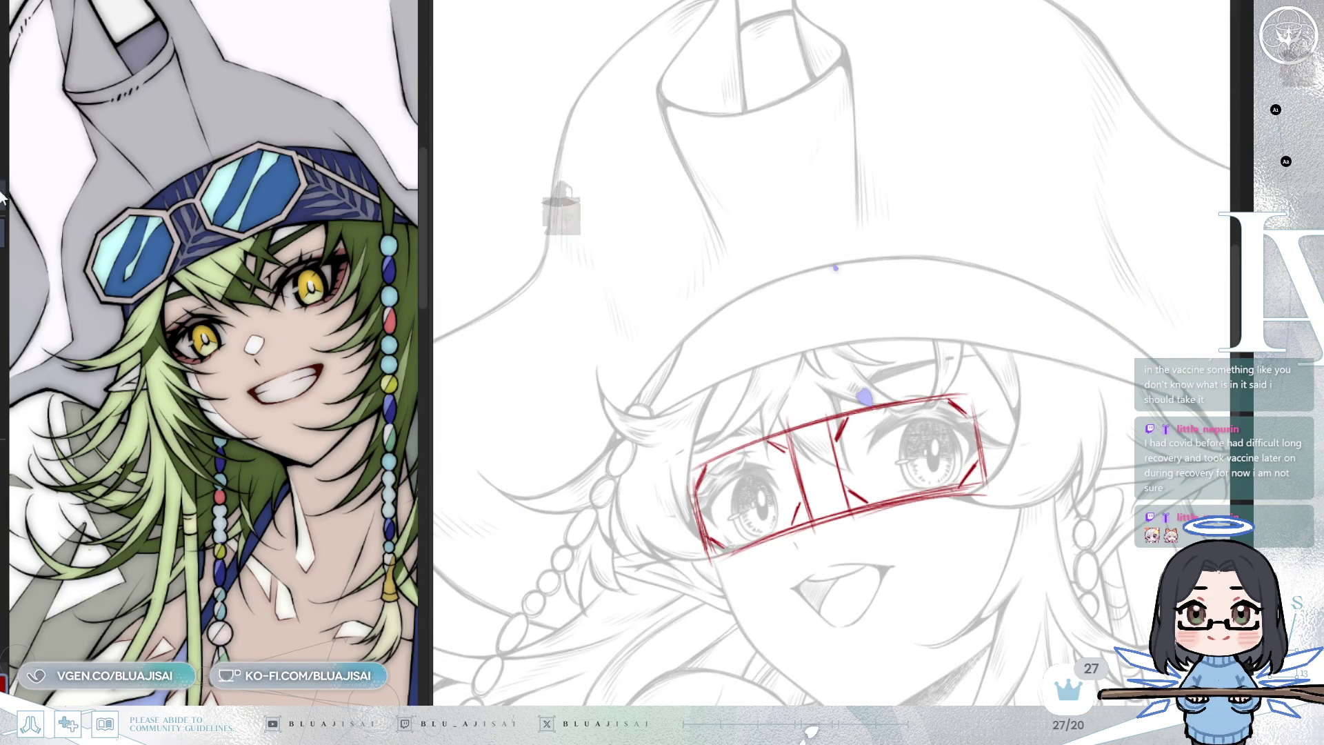
{"action": "left_click_drag", "start_coordinate": [953, 322], "coordinate": [946, 327]}
Skew and narrow the selected right eye with a transform, then deselect it
{"action": "key", "text": "ctrl+t"}
{"action": "mouse_move", "coordinate": [991, 533]}
{"action": "left_mouse_down"}
{"action": "mouse_move", "coordinate": [976, 532]}
{"action": "mouse_move", "coordinate": [1013, 539]}
{"action": "mouse_move", "coordinate": [957, 538]}
{"action": "left_mouse_up"}
{"action": "left_click_drag", "start_coordinate": [947, 329], "coordinate": [946, 329]}
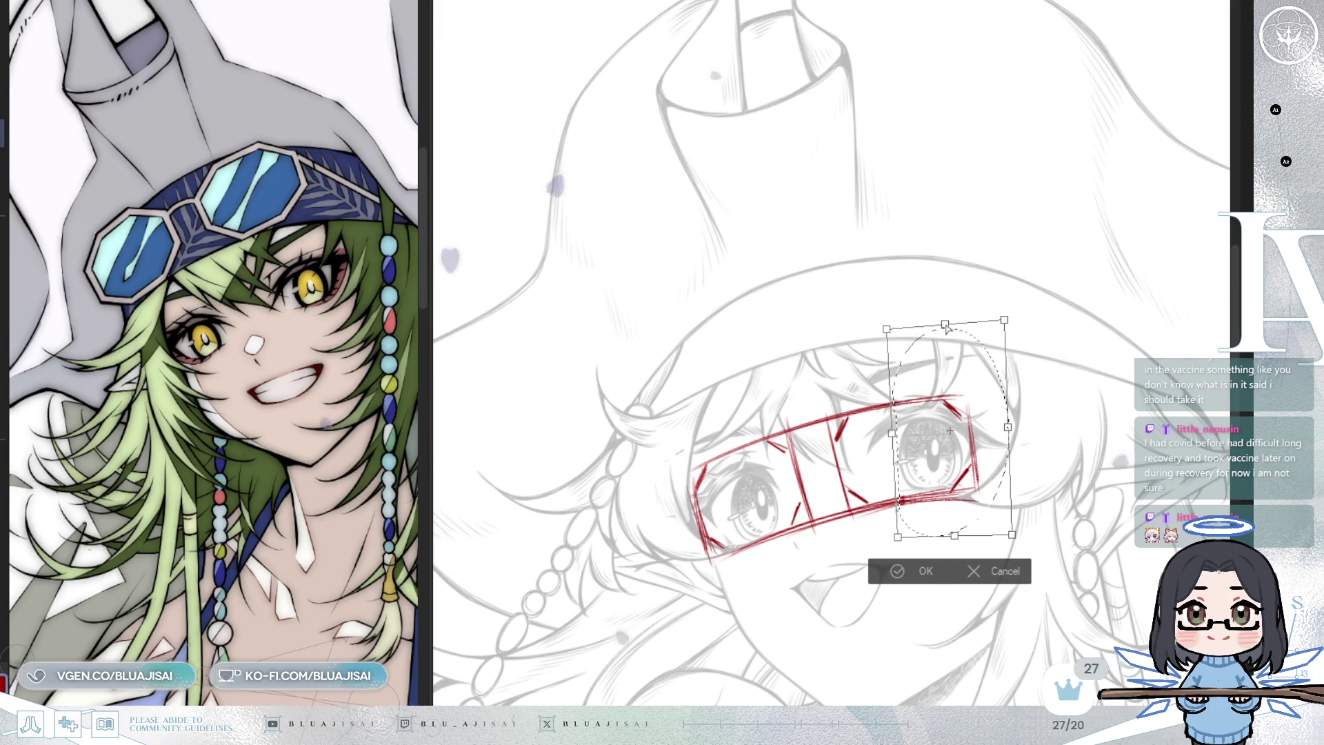
{"action": "left_click_drag", "start_coordinate": [1007, 427], "coordinate": [999, 429]}
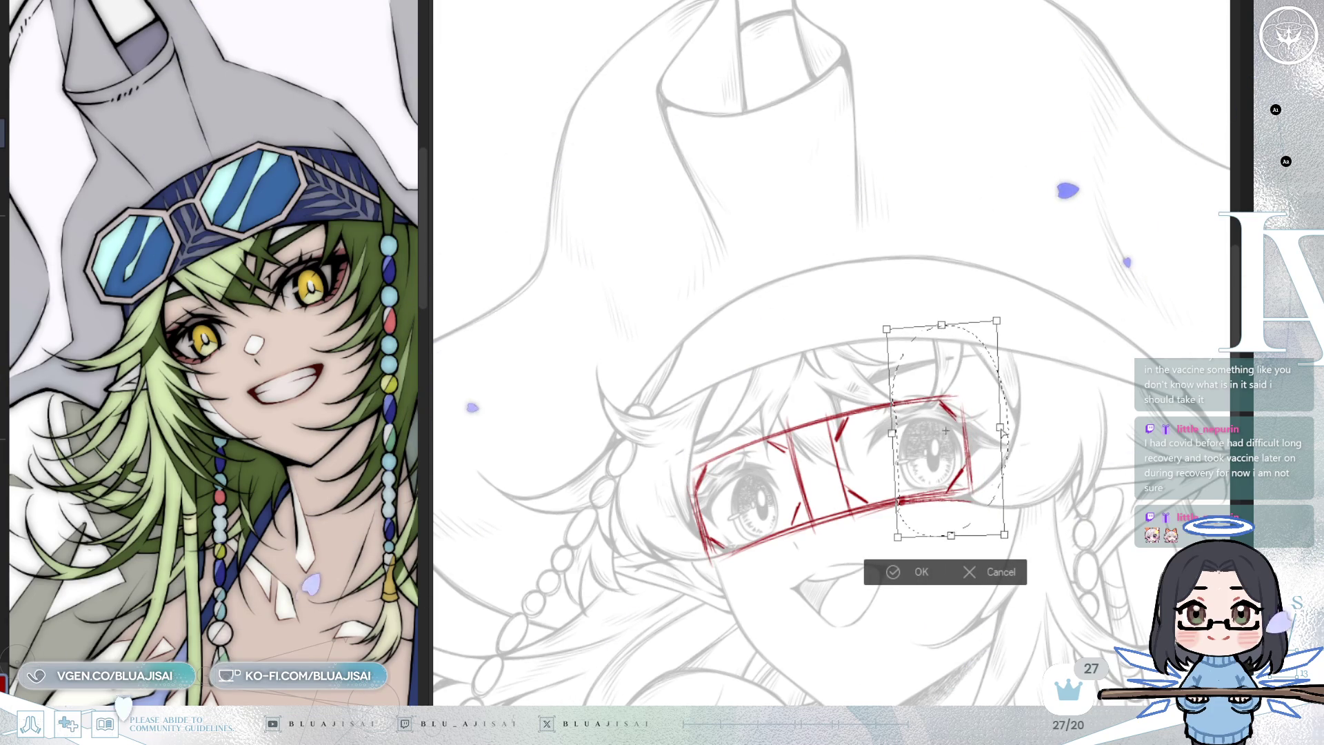
{"action": "left_click", "coordinate": [917, 572]}
{"action": "left_click", "coordinate": [795, 572]}
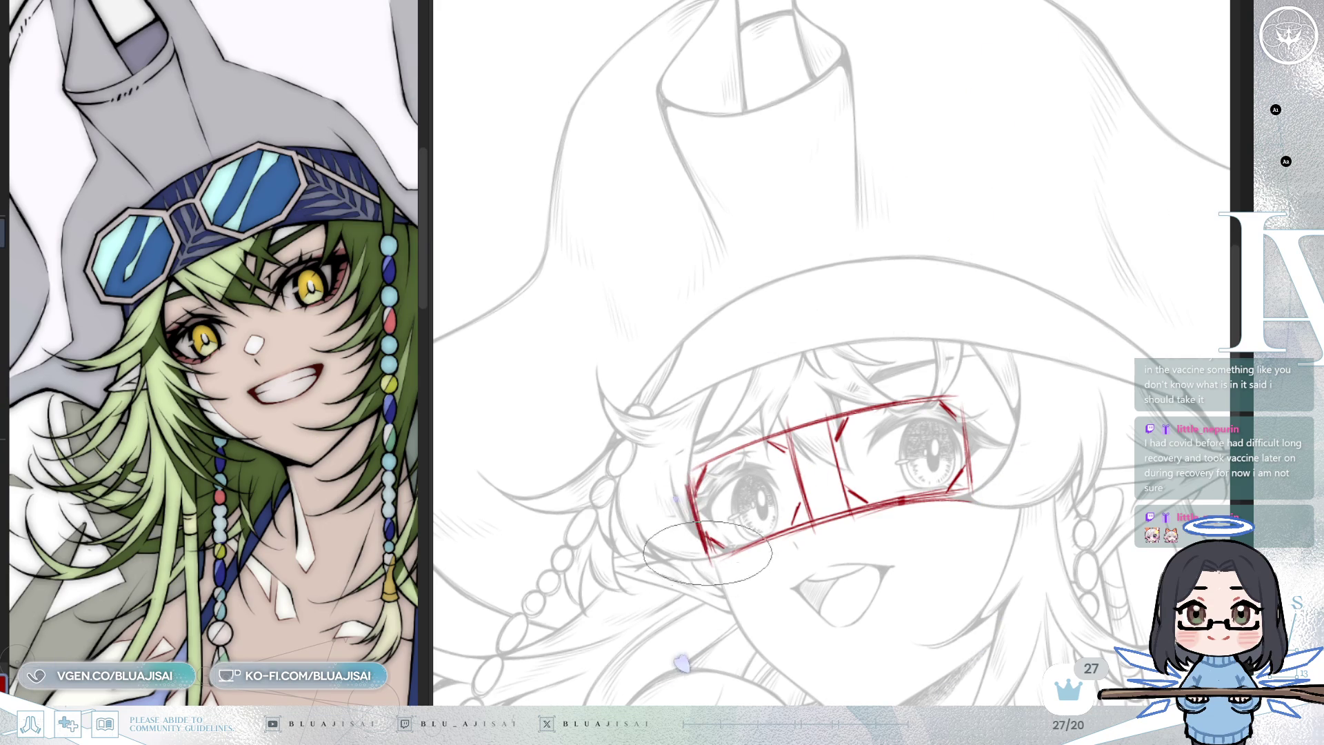
Rotate the view back and forth to an angle for drawing the octagonal lenses
{"action": "key", "text": "minus"}
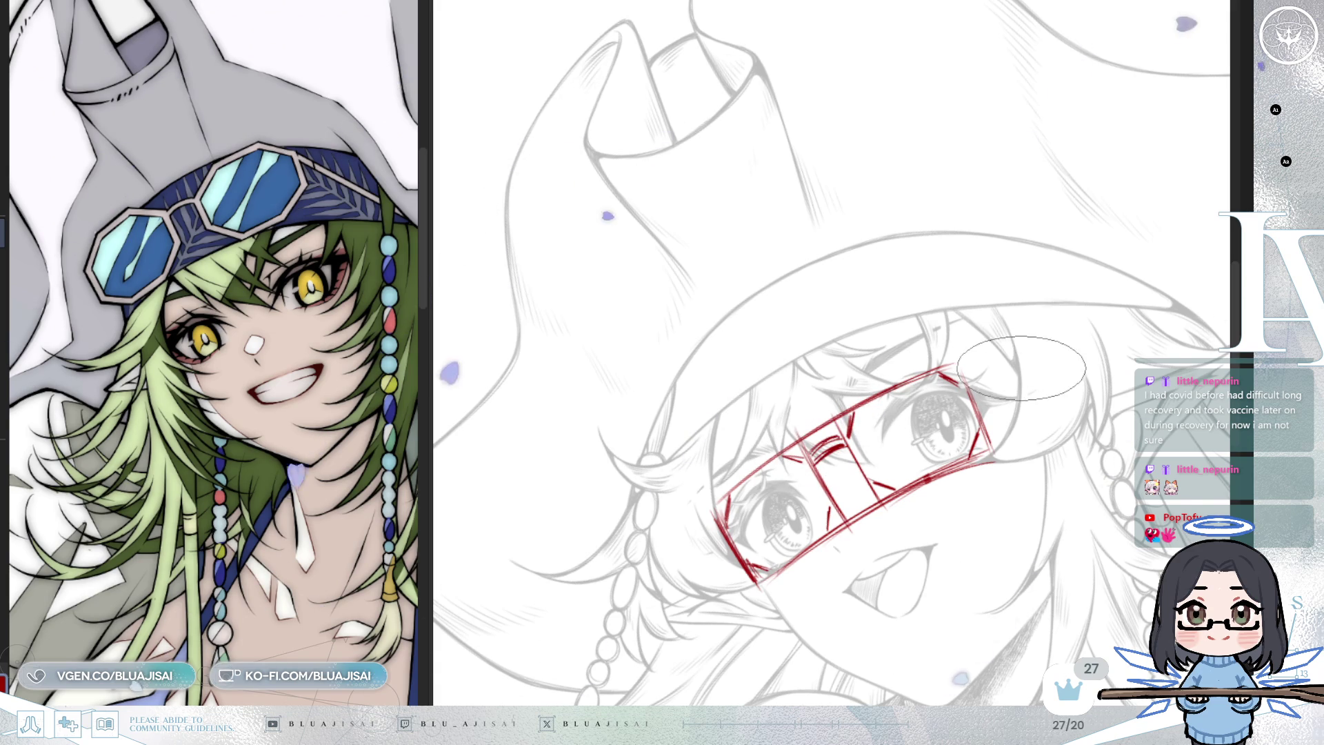
{"action": "key", "text": "asciicircum"}
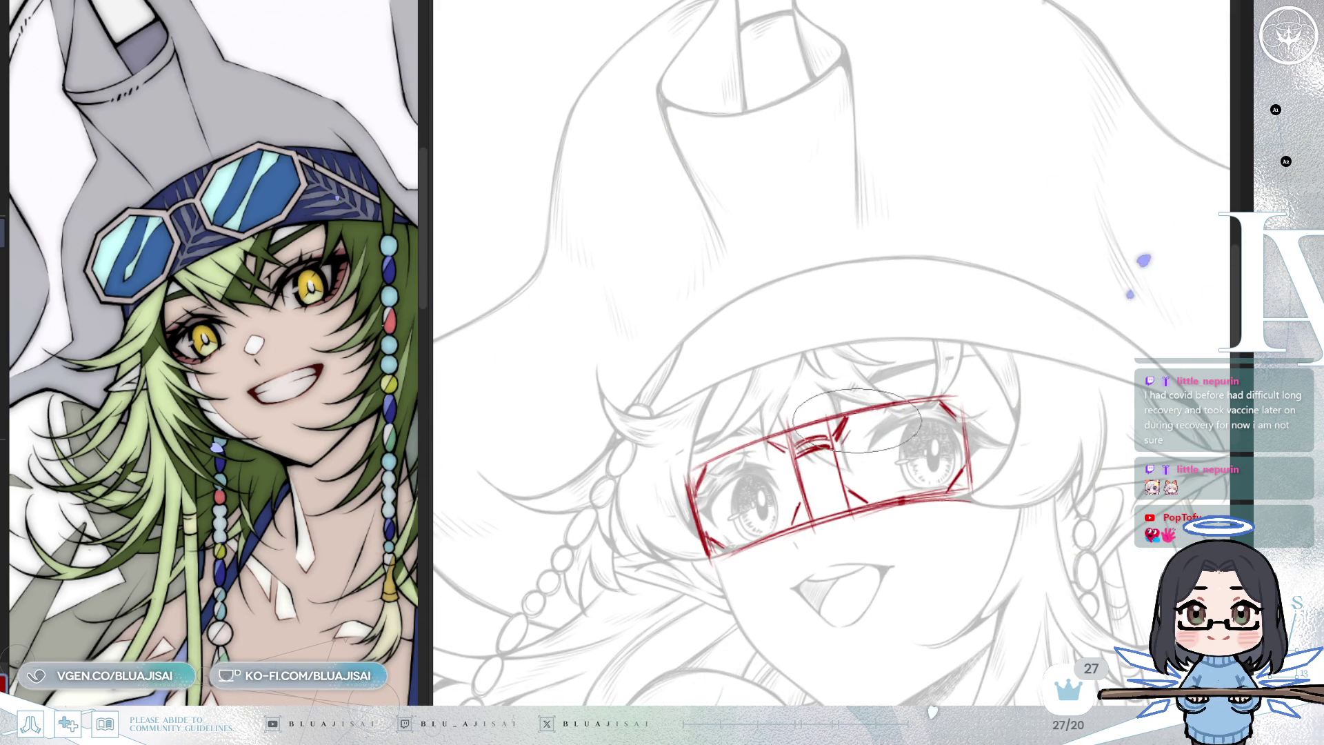
{"action": "key", "text": "minus"}
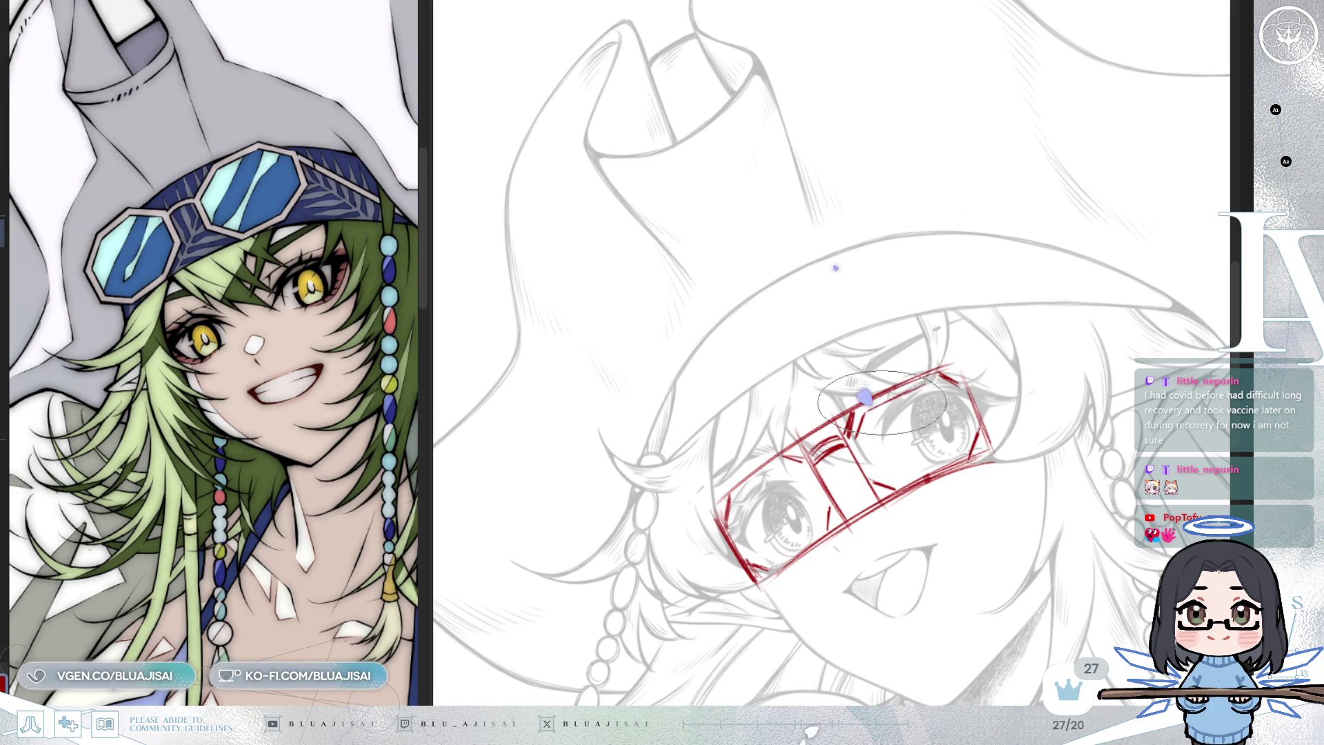
{"action": "key", "text": "asciicircum"}
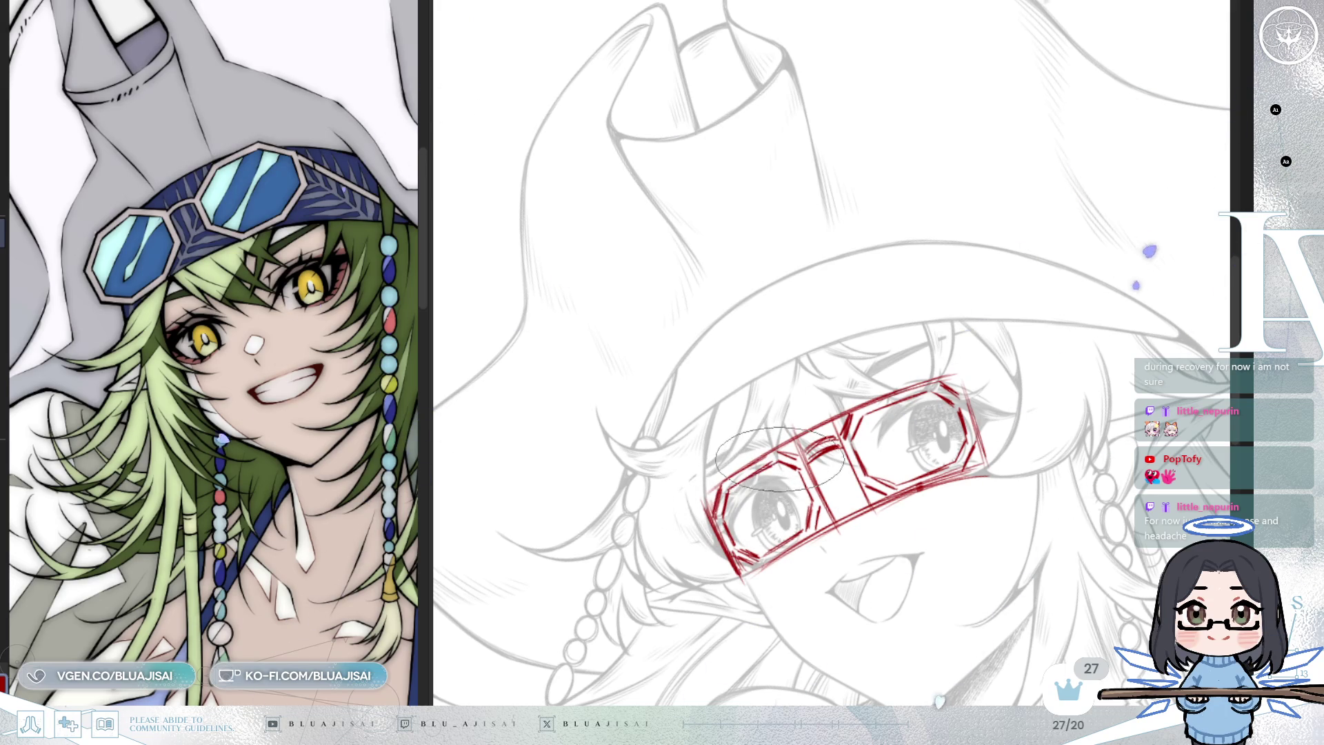
Level the view, then move, rotate and stretch the red goggles up onto the hat brim
{"action": "scroll", "coordinate": [1028, 333], "scroll_direction": "down", "scroll_amount": 3}
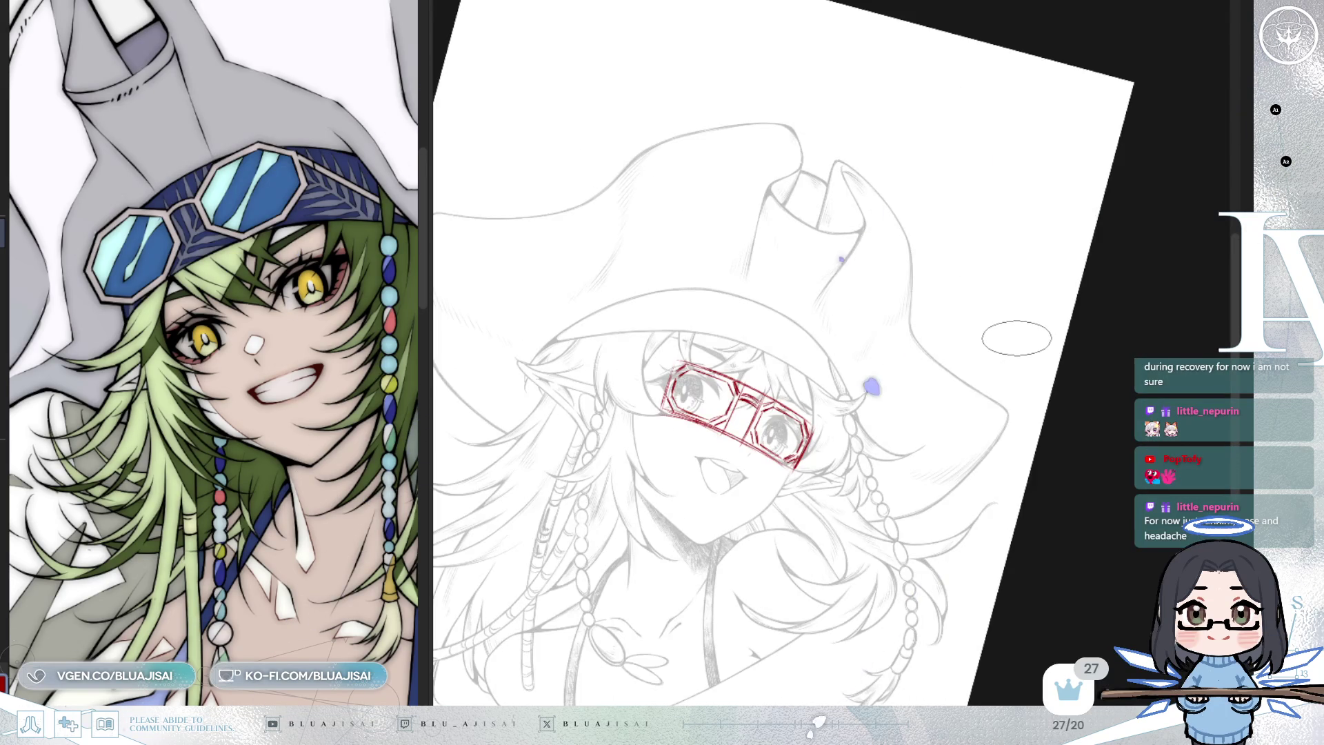
{"action": "key", "text": "Delete"}
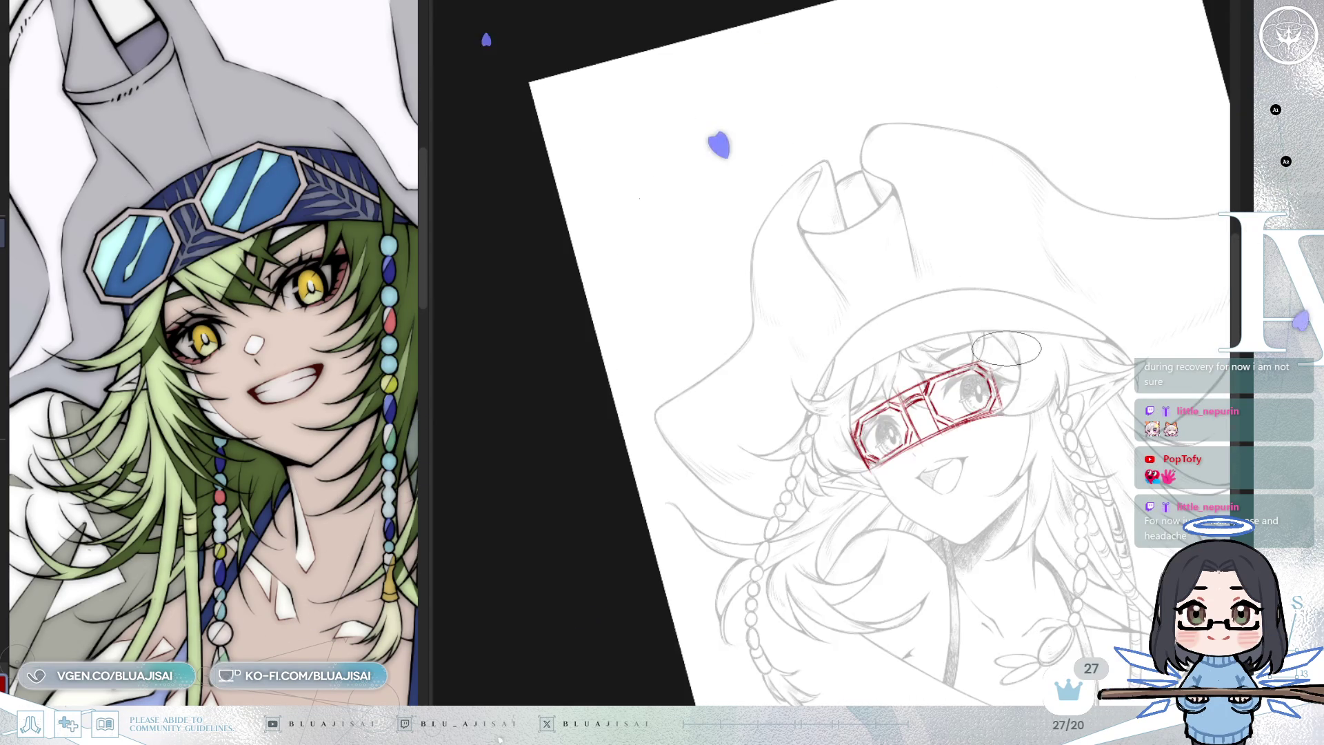
{"action": "key", "text": "End"}
{"action": "key", "text": "Home"}
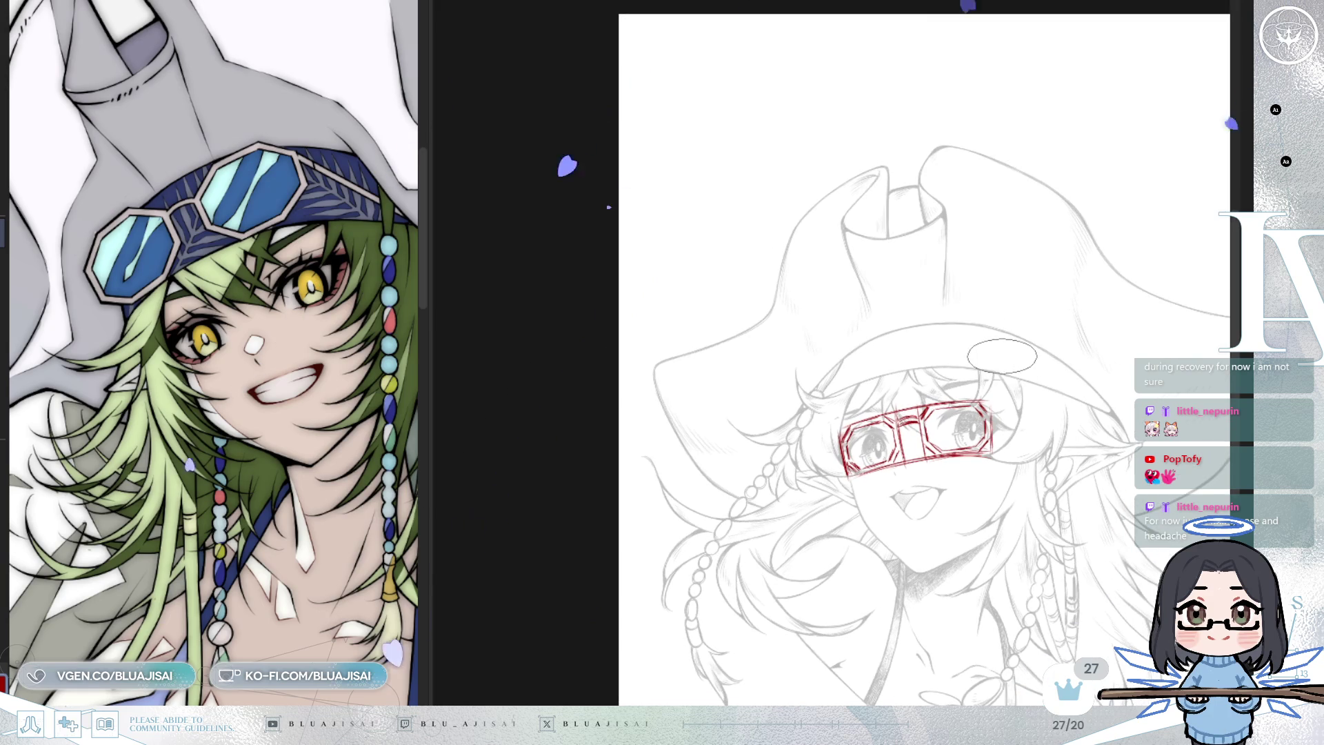
{"action": "key", "text": "ctrl+t"}
{"action": "left_click_drag", "start_coordinate": [910, 441], "coordinate": [909, 359]}
{"action": "mouse_move", "coordinate": [1007, 345]}
{"action": "left_mouse_down"}
{"action": "mouse_move", "coordinate": [1015, 335]}
{"action": "mouse_move", "coordinate": [1014, 348]}
{"action": "left_mouse_up"}
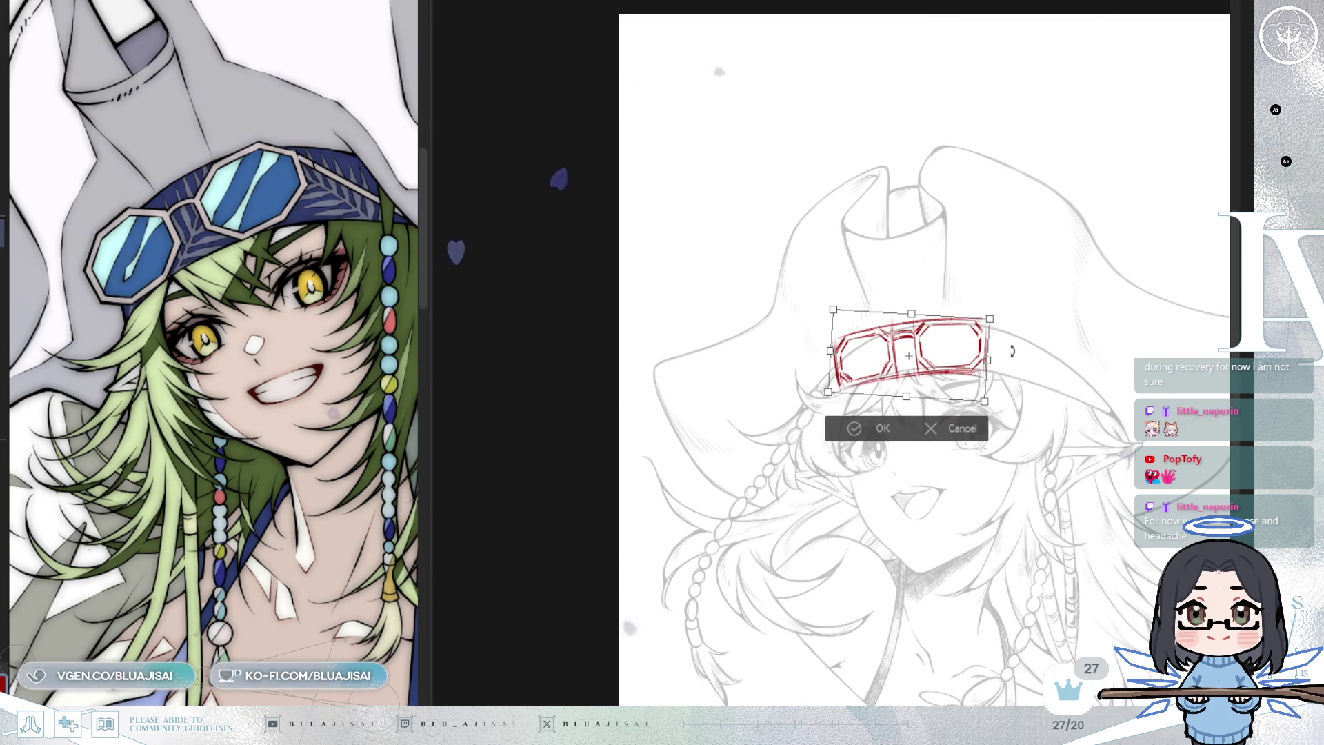
{"action": "left_click_drag", "start_coordinate": [828, 392], "coordinate": [823, 397]}
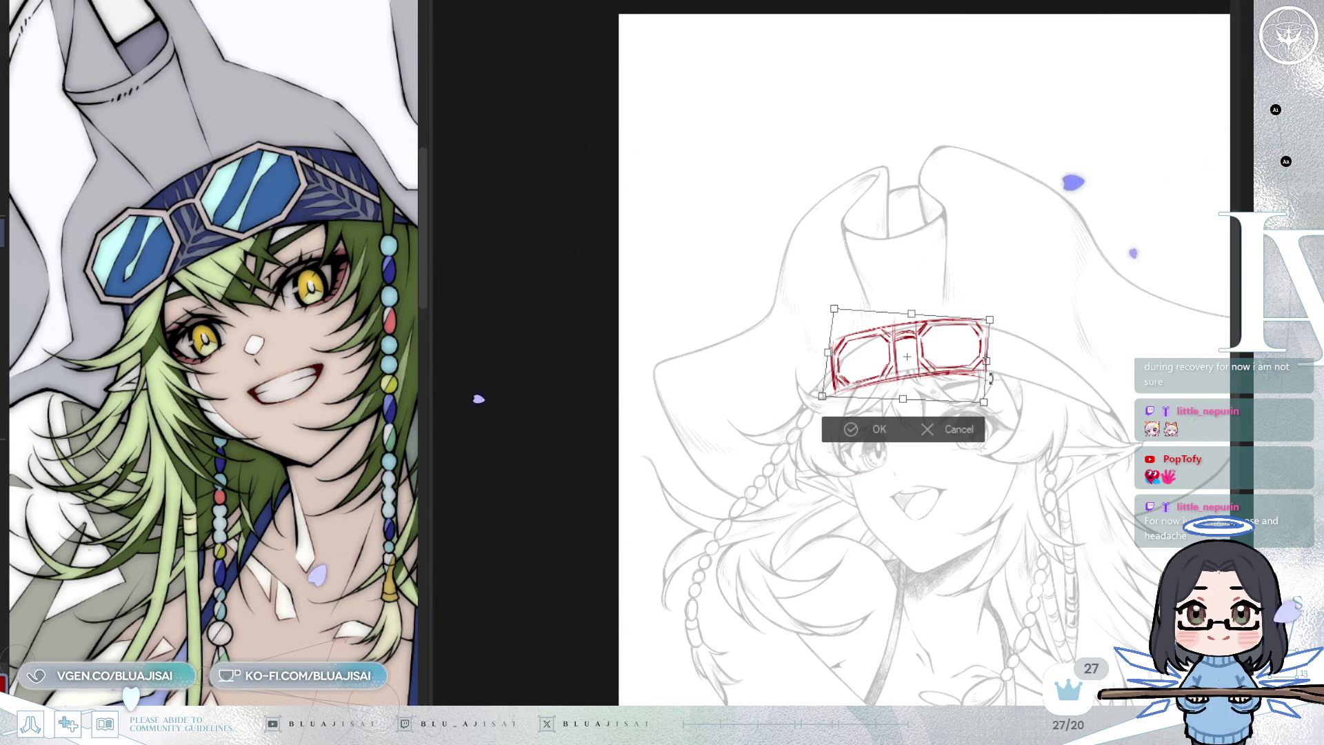
{"action": "left_click_drag", "start_coordinate": [985, 404], "coordinate": [992, 403]}
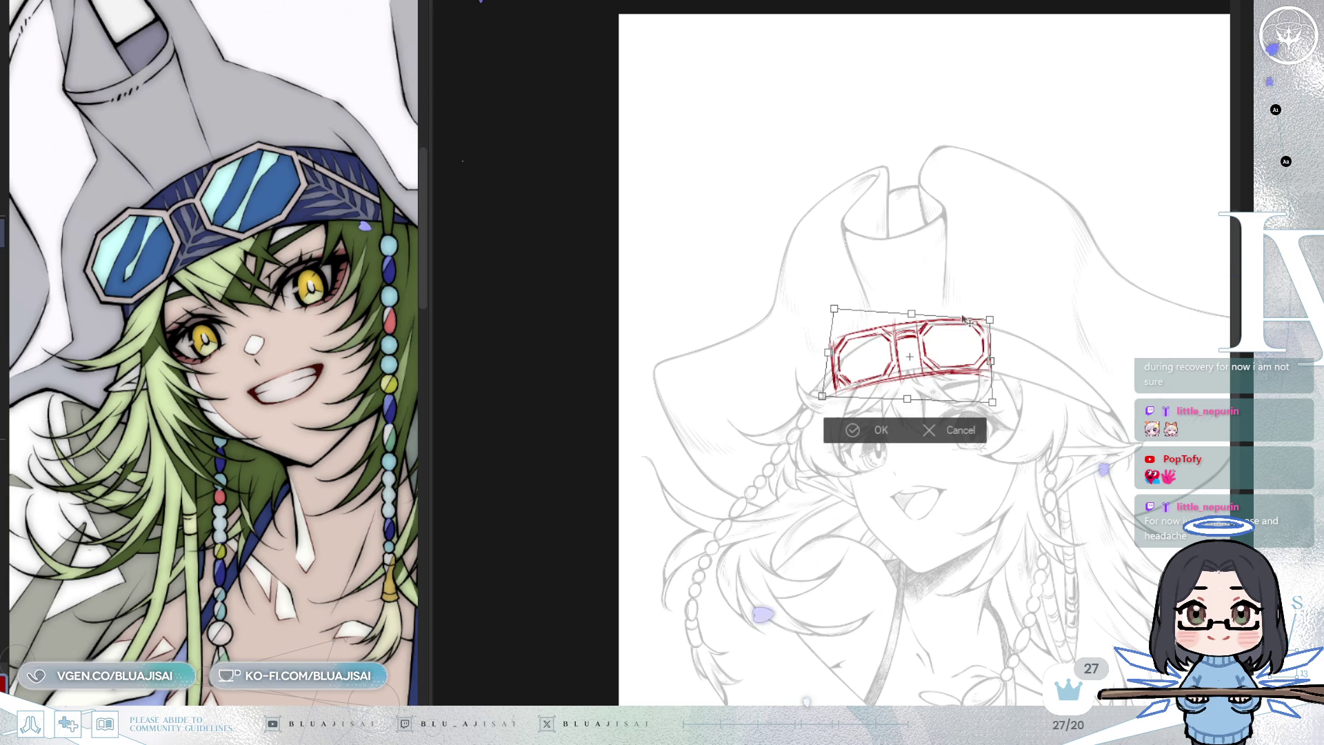
{"action": "left_click_drag", "start_coordinate": [911, 316], "coordinate": [990, 314]}
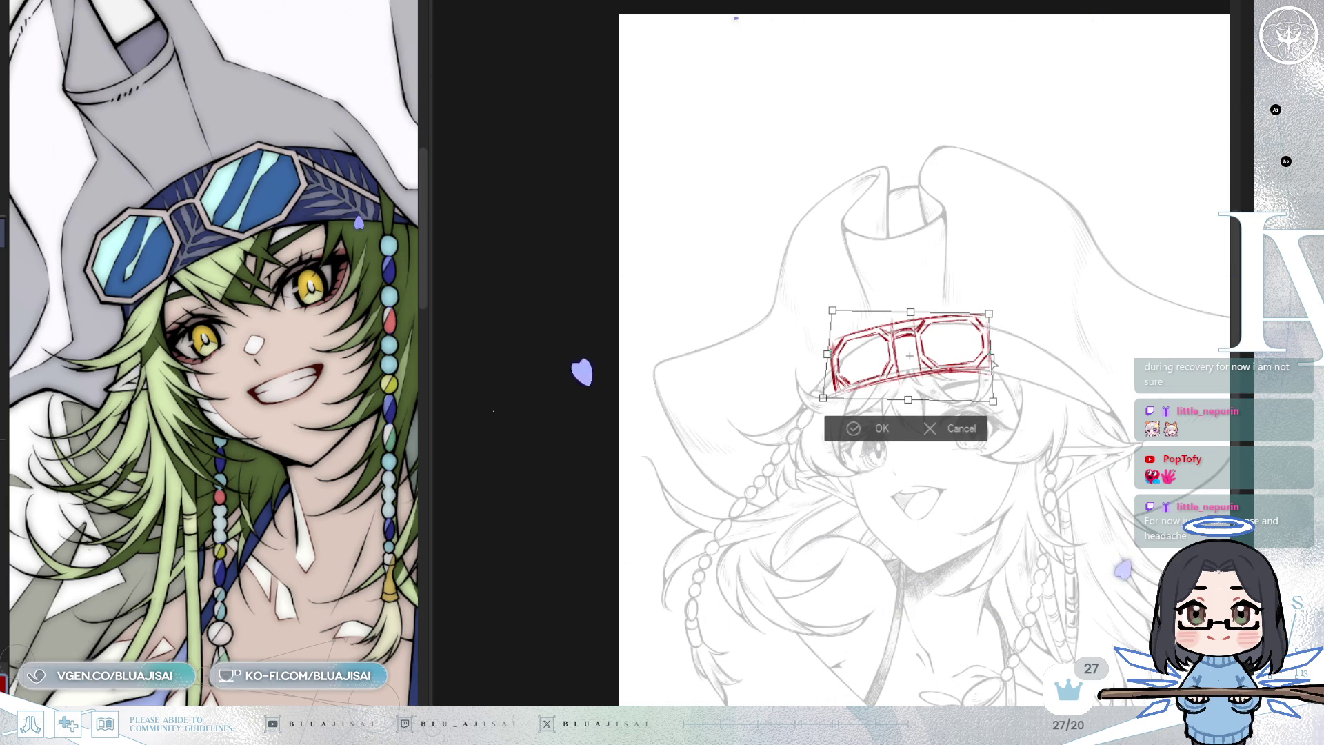
{"action": "left_click_drag", "start_coordinate": [991, 364], "coordinate": [991, 366]}
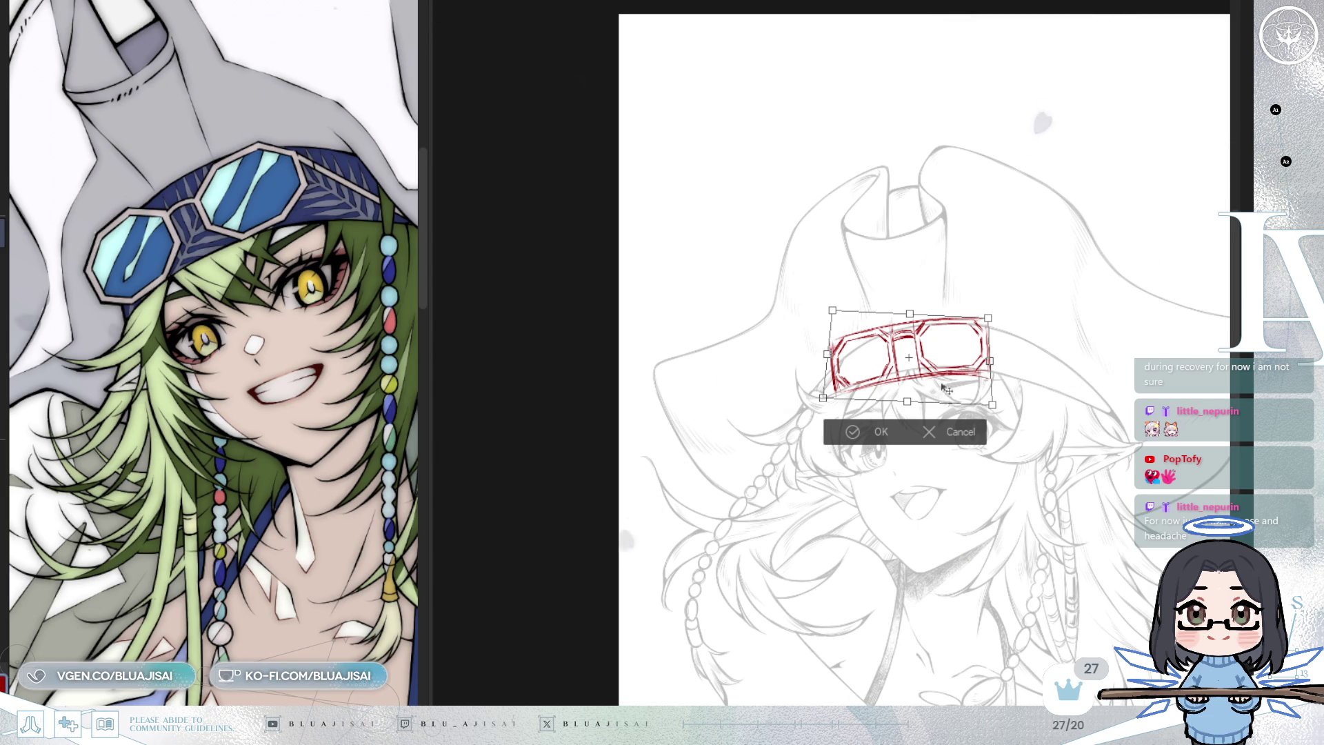
{"action": "left_click", "coordinate": [844, 437]}
Nudge the goggles slightly left and raise their top-right corner
{"action": "scroll", "coordinate": [839, 444], "scroll_direction": "up", "scroll_amount": 5}
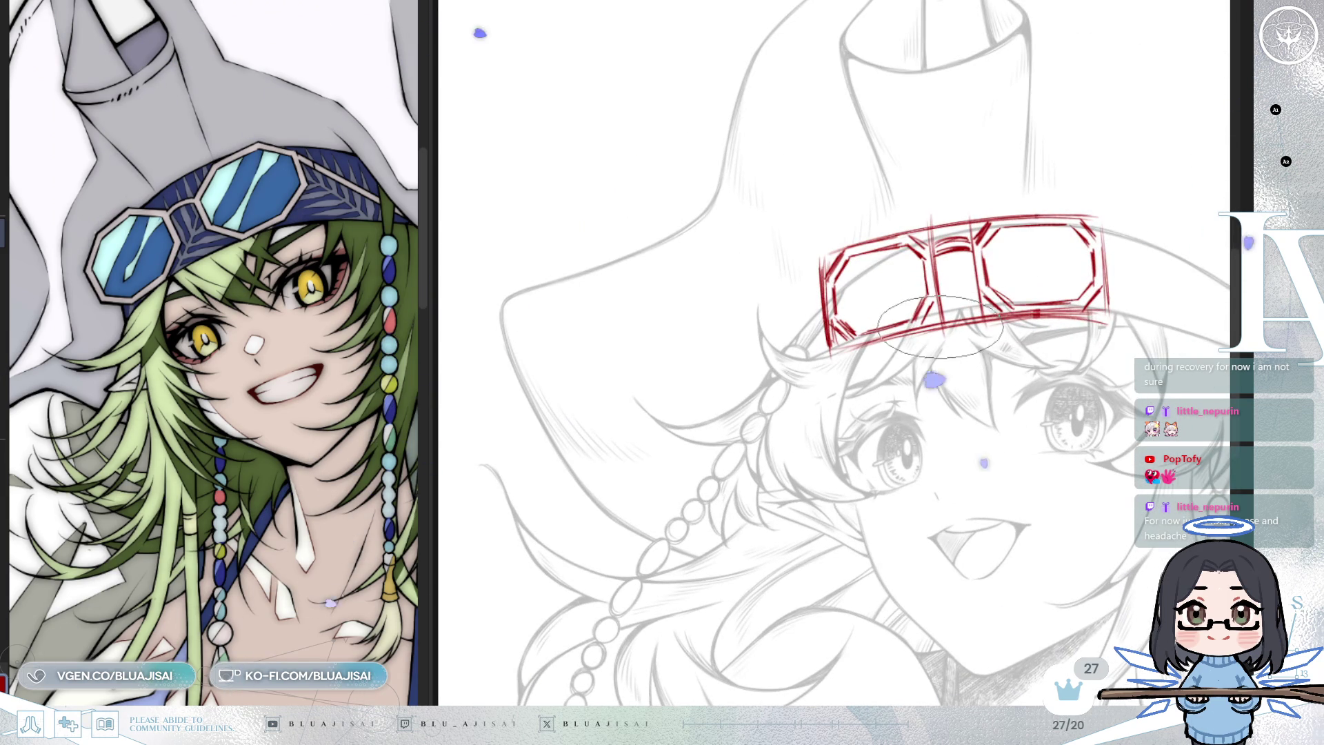
{"action": "left_click_drag", "start_coordinate": [940, 326], "coordinate": [937, 328]}
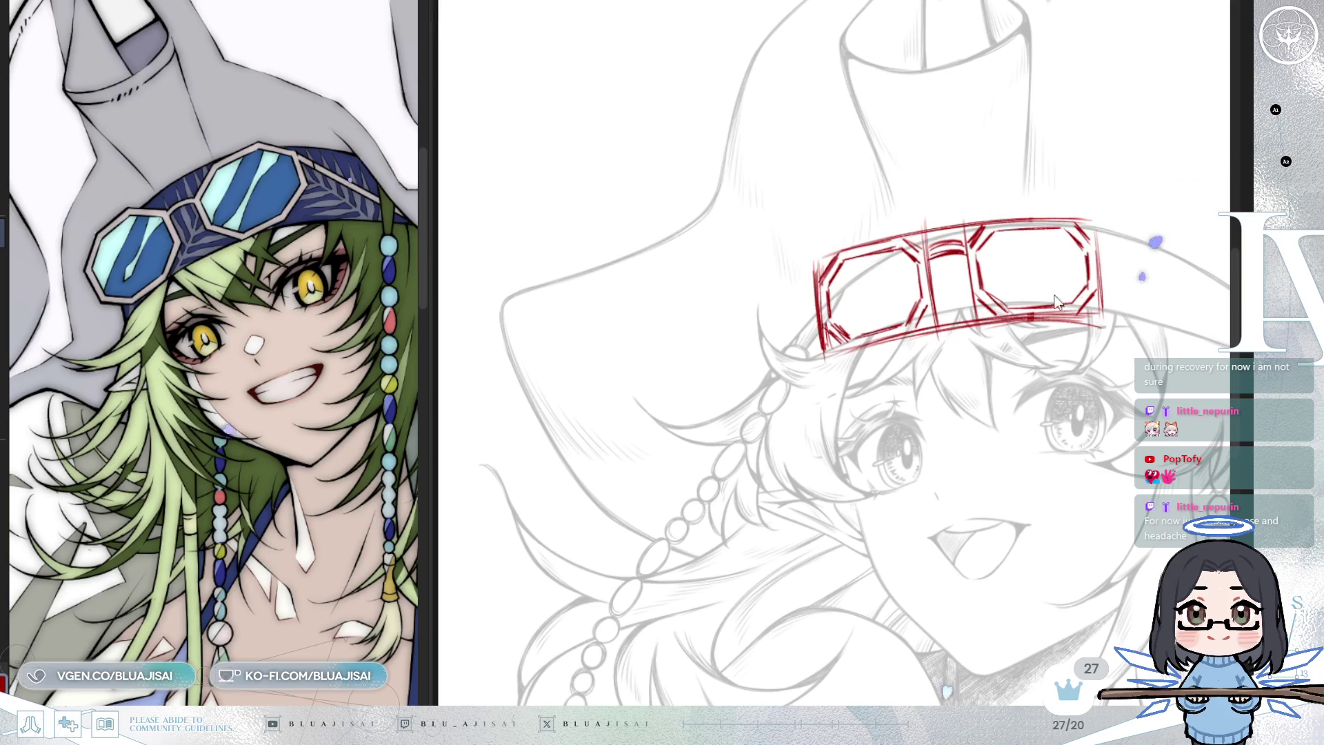
{"action": "key", "text": "ctrl+t"}
{"action": "left_click_drag", "start_coordinate": [1104, 218], "coordinate": [1106, 215]}
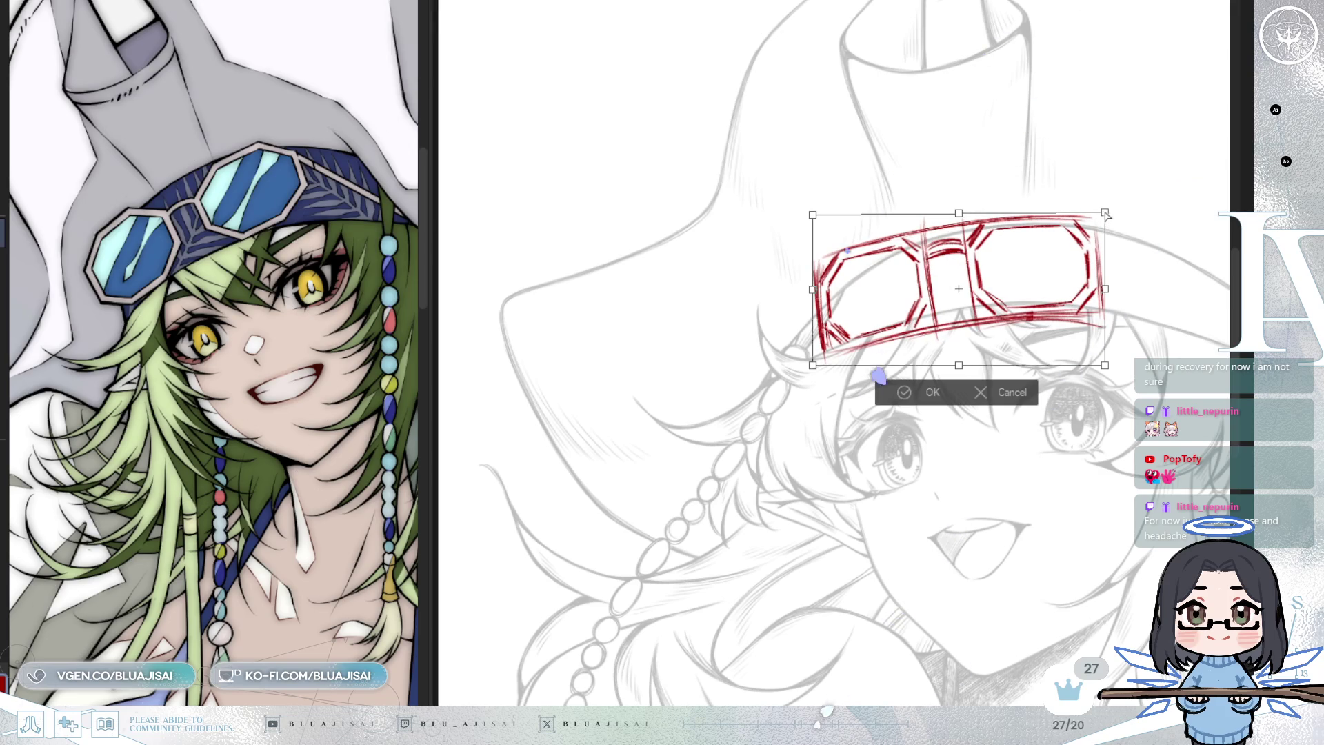
{"action": "left_click", "coordinate": [920, 388]}
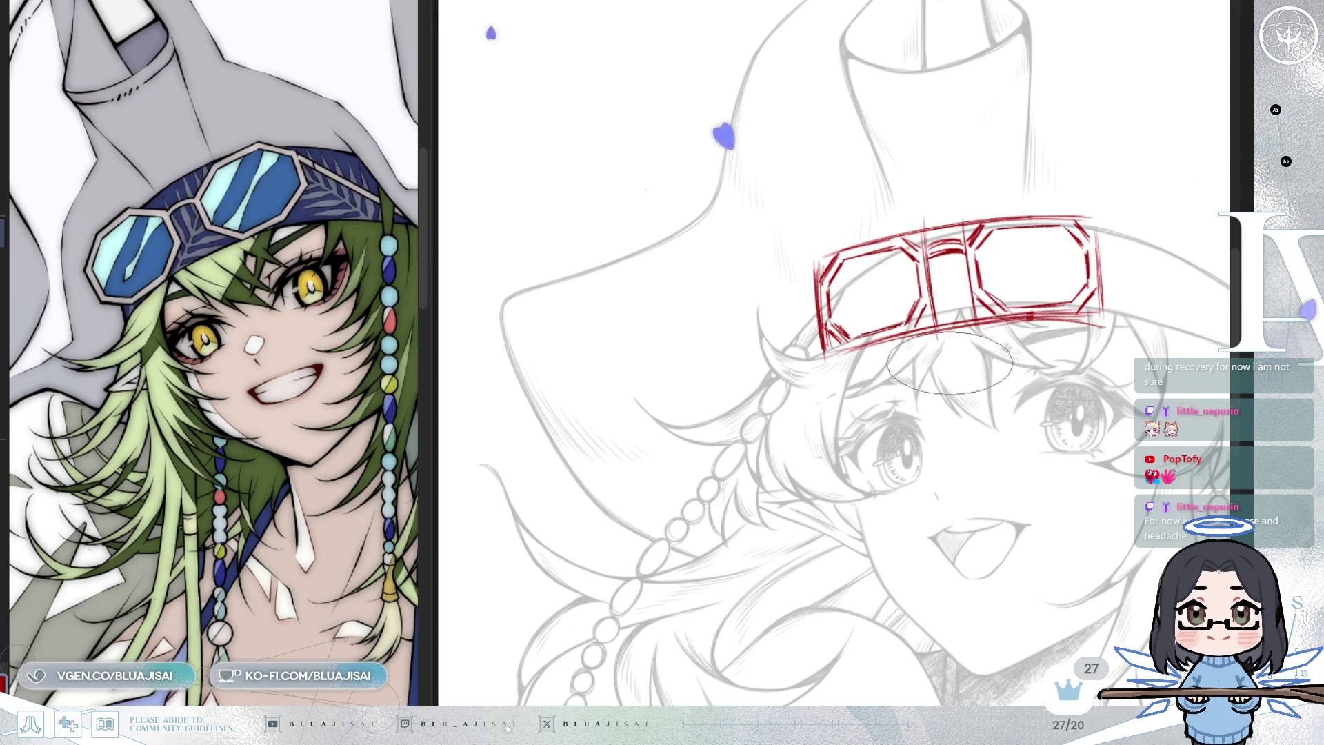
Sketch a red goggle strap stroke along the brim, checking it in a mirrored view
{"action": "left_click_drag", "start_coordinate": [746, 429], "coordinate": [964, 386]}
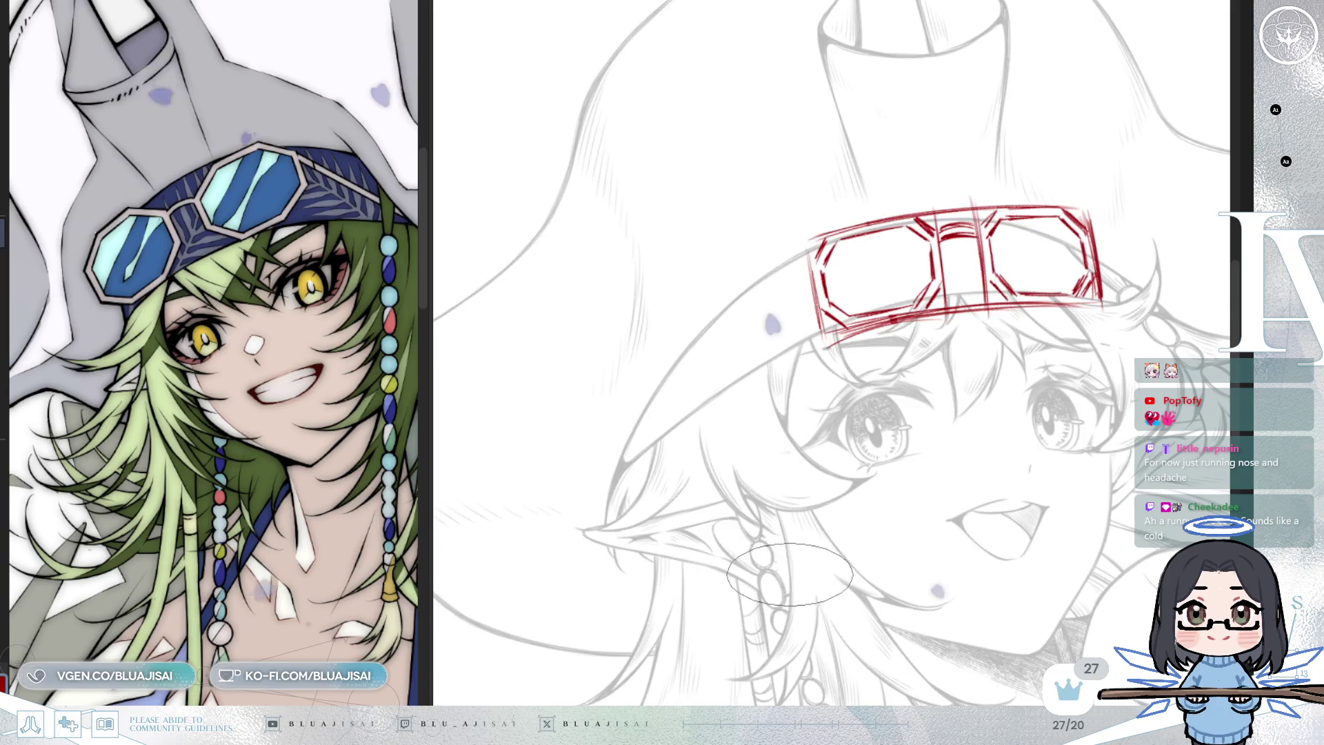
{"action": "key", "text": "h"}
{"action": "key", "text": "h"}
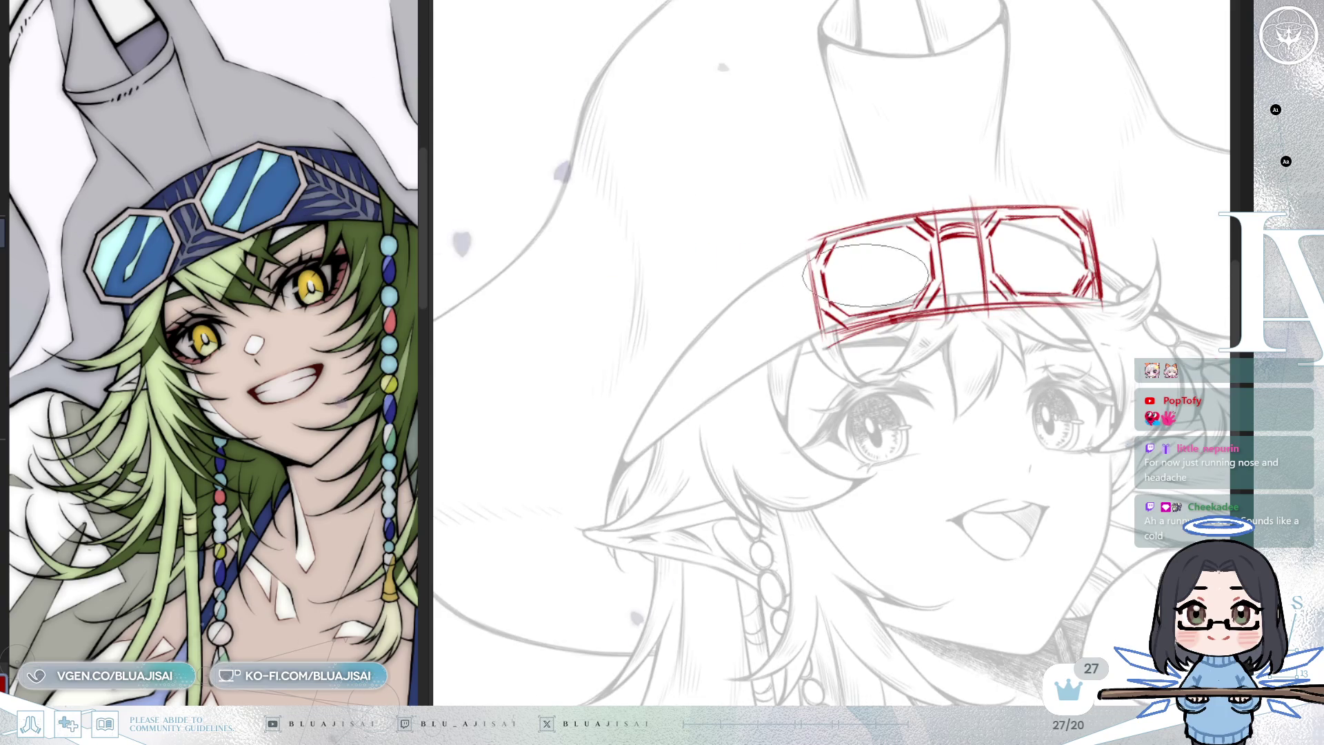
{"action": "key", "text": "minus"}
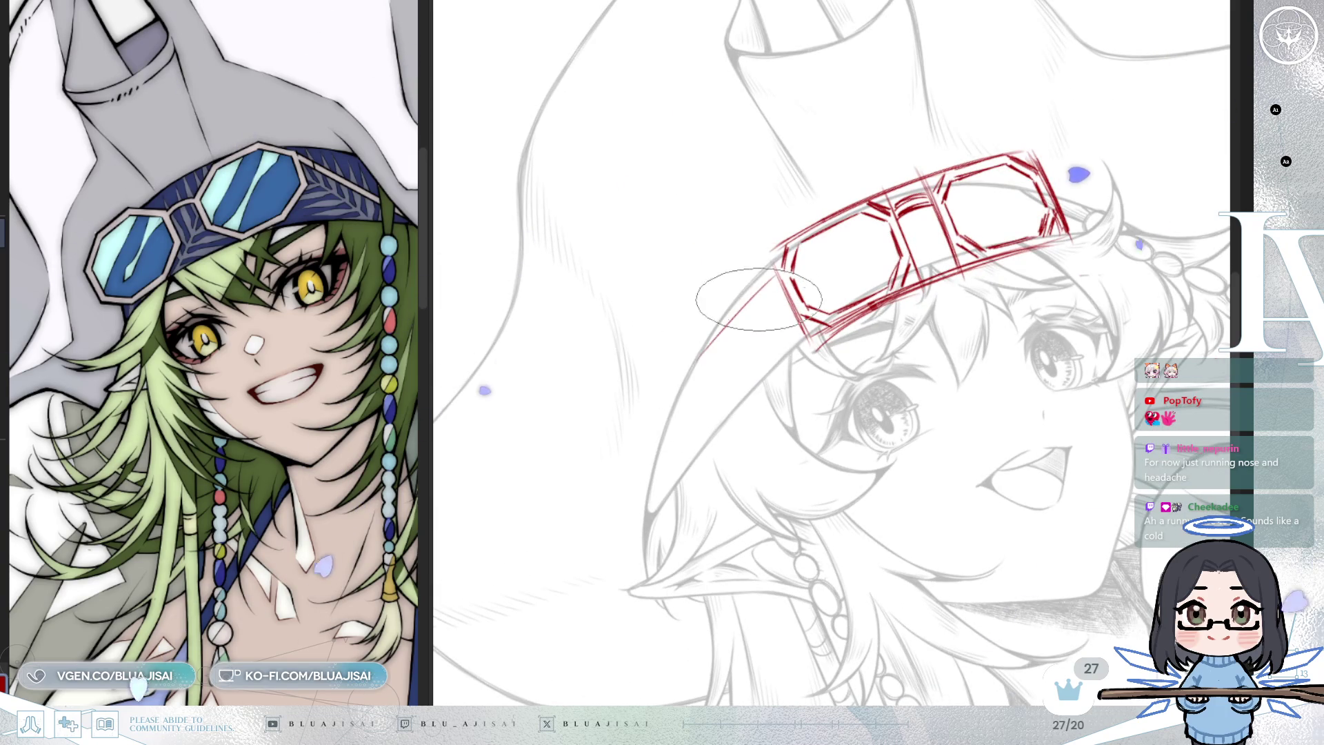
{"action": "left_click_drag", "start_coordinate": [775, 275], "coordinate": [722, 344]}
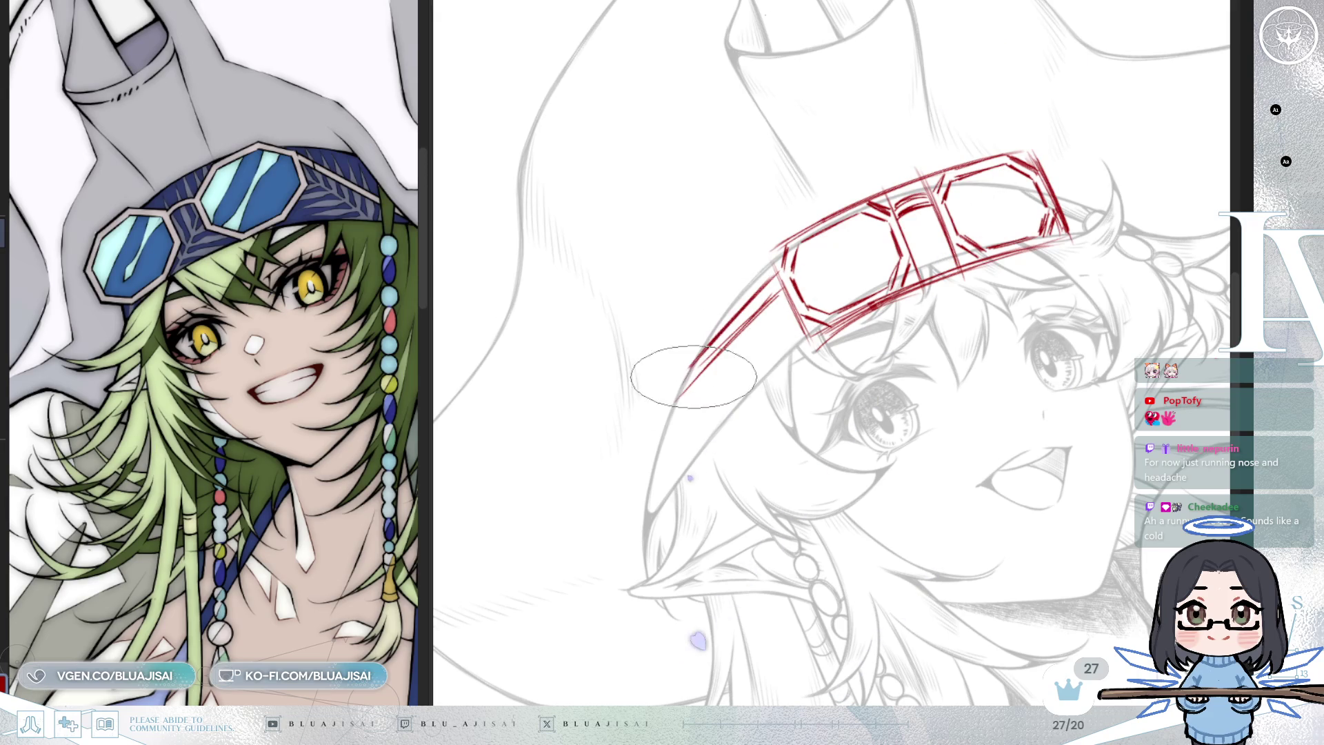
{"action": "key", "text": "h"}
{"action": "key", "text": "Delete"}
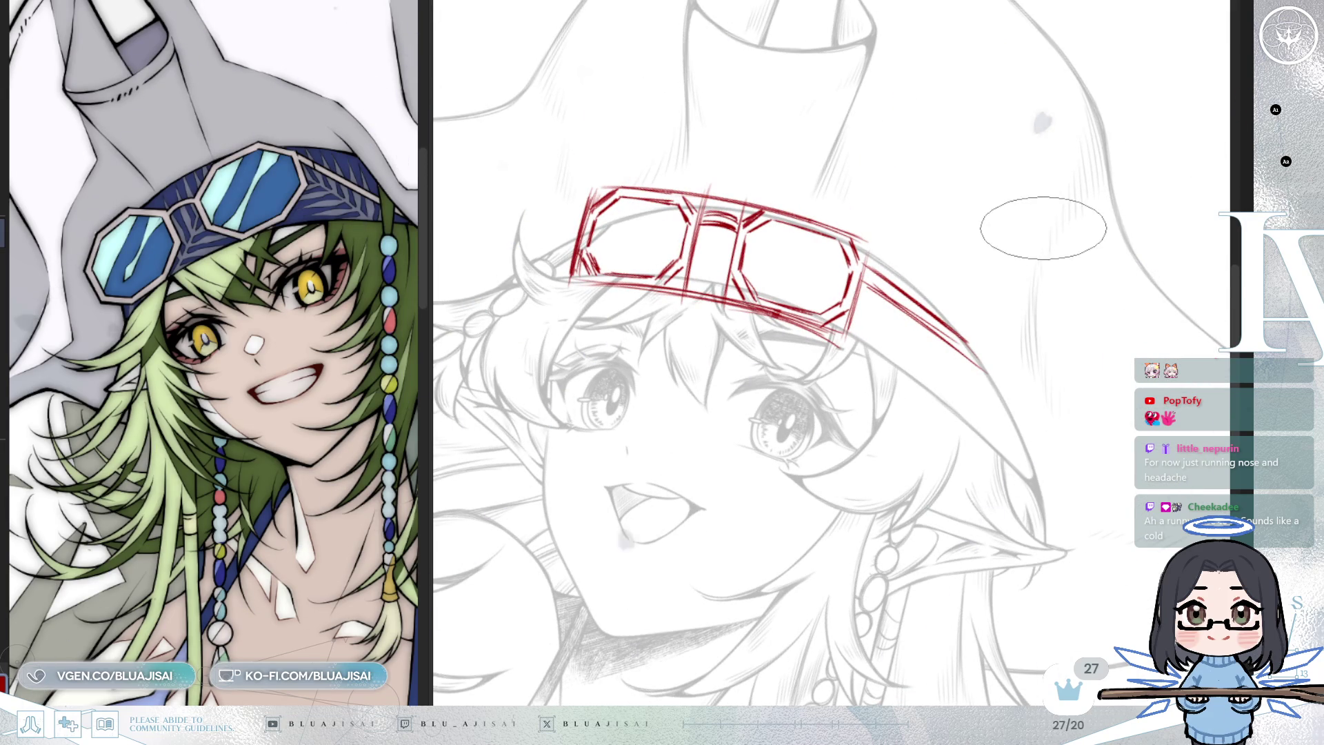
Fade the red goggle sketch to pale pink by lowering its layer opacity
{"action": "key", "text": "Home"}
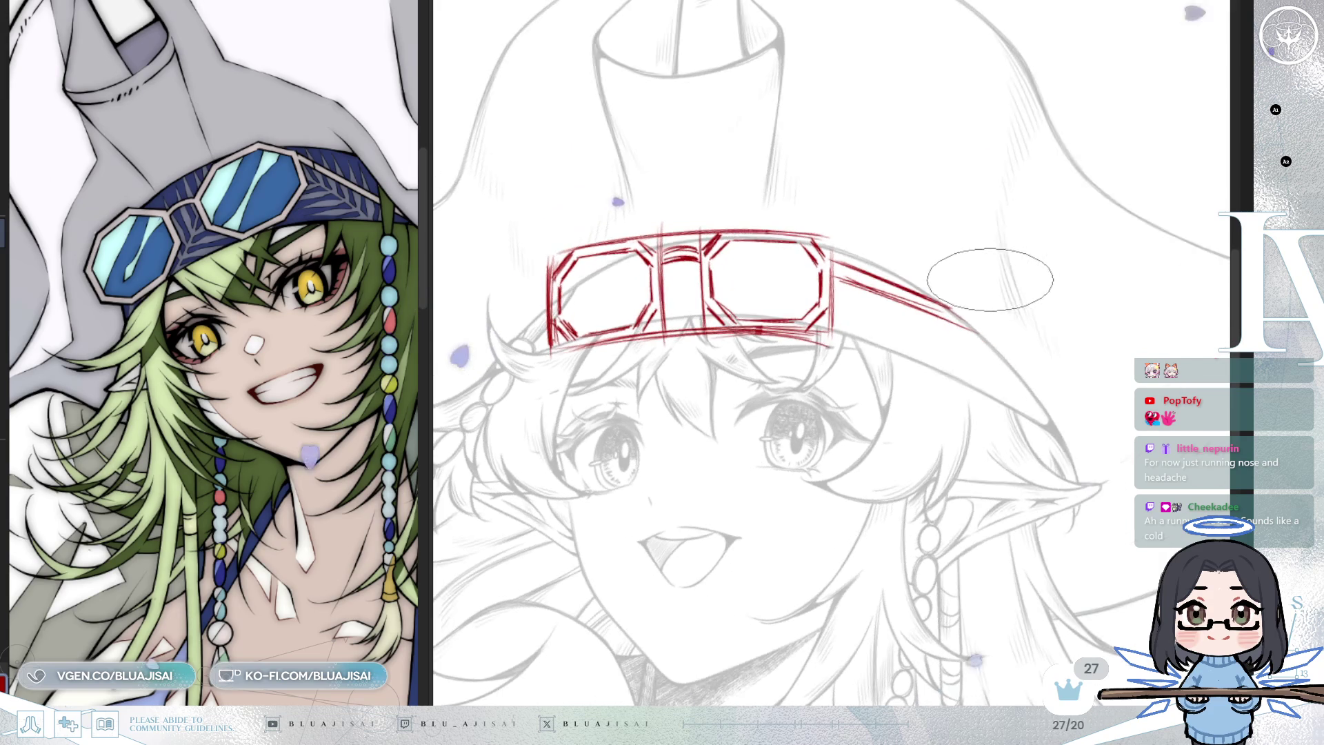
{"action": "key", "text": "3"}
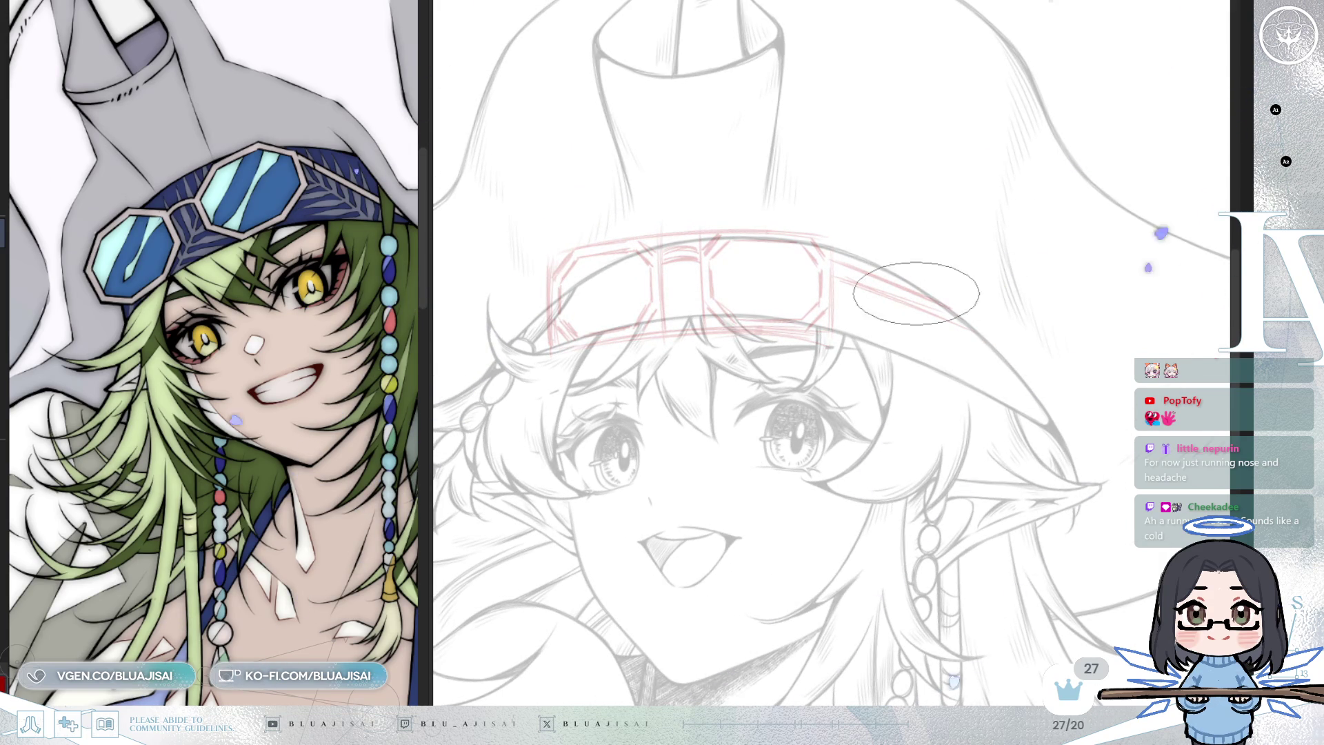
{"action": "left_click_drag", "start_coordinate": [714, 486], "coordinate": [896, 483]}
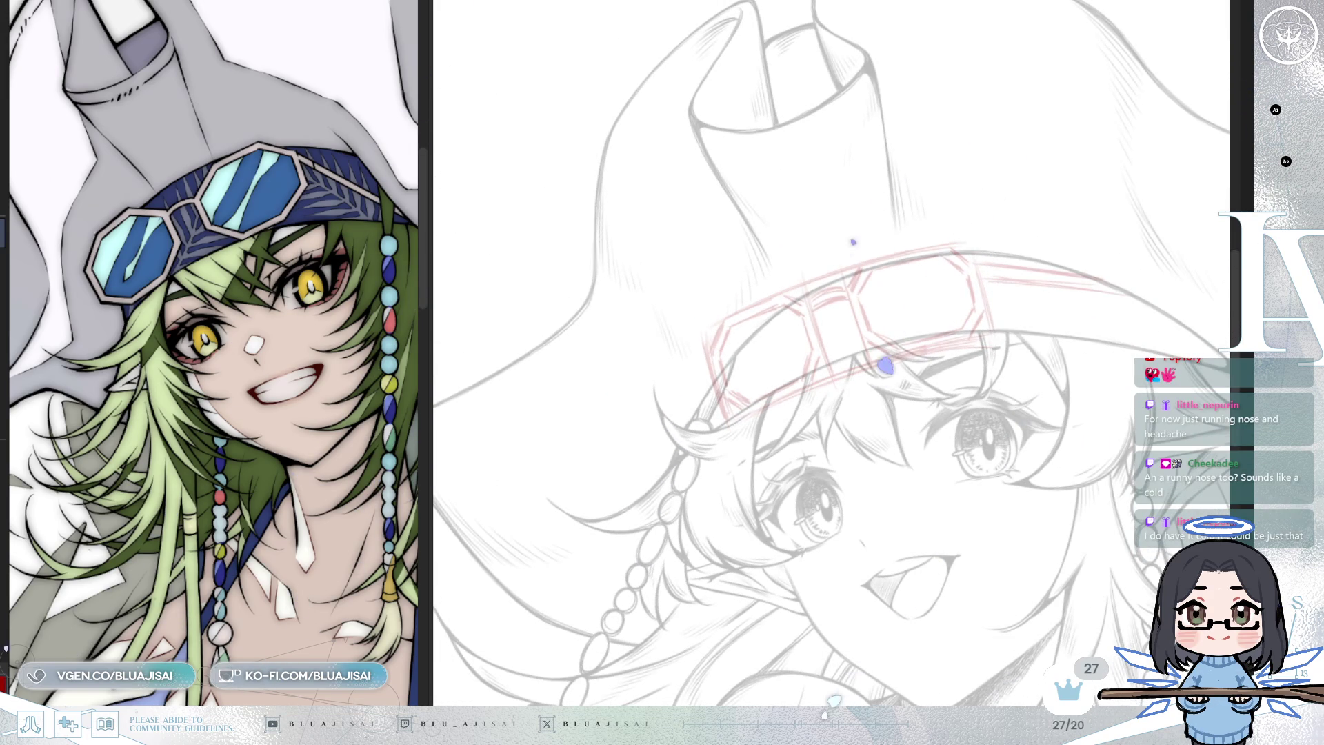
Zoom in on the goggles and ink the left lens's octagonal outline in bold black
{"action": "mouse_move", "coordinate": [705, 629]}
{"action": "left_mouse_down"}
{"action": "mouse_move", "coordinate": [777, 23]}
{"action": "mouse_move", "coordinate": [664, 236]}
{"action": "left_mouse_up"}
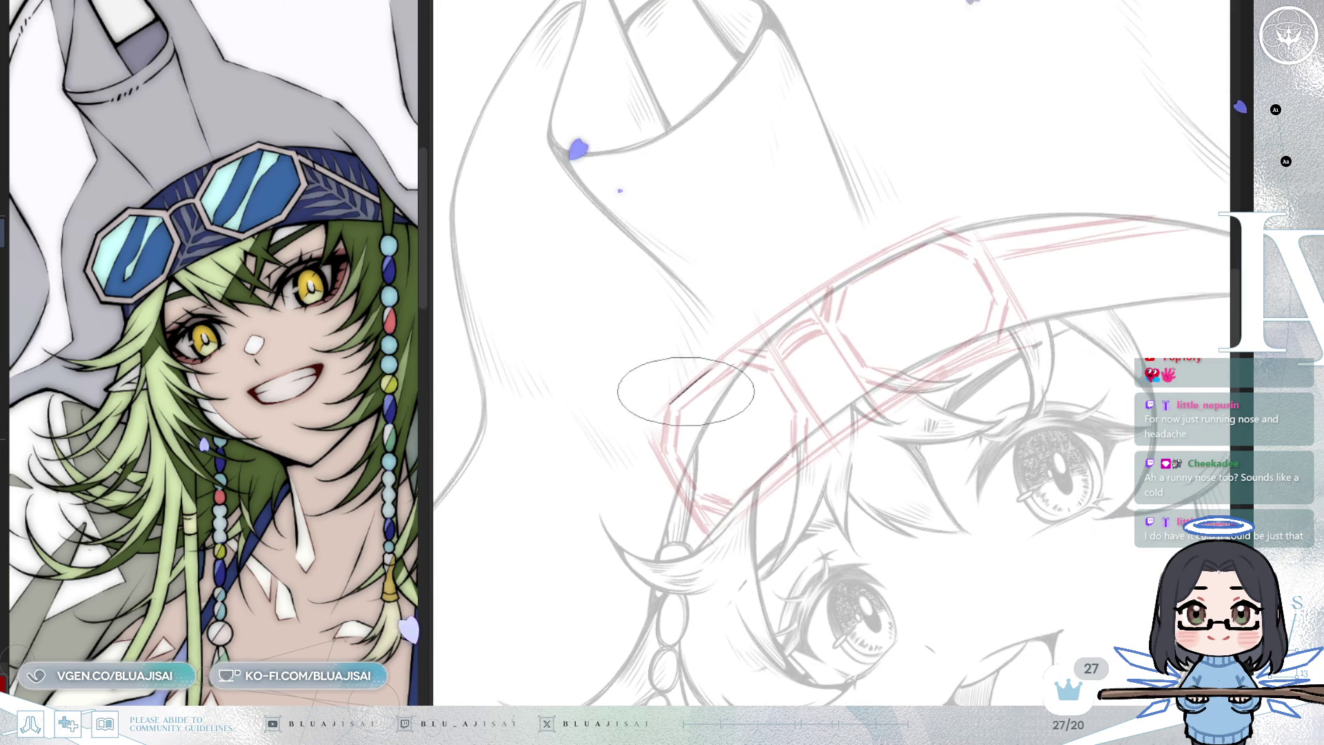
{"action": "scroll", "coordinate": [677, 390], "scroll_direction": "up", "scroll_amount": 2}
{"action": "left_click_drag", "start_coordinate": [666, 407], "coordinate": [756, 334]}
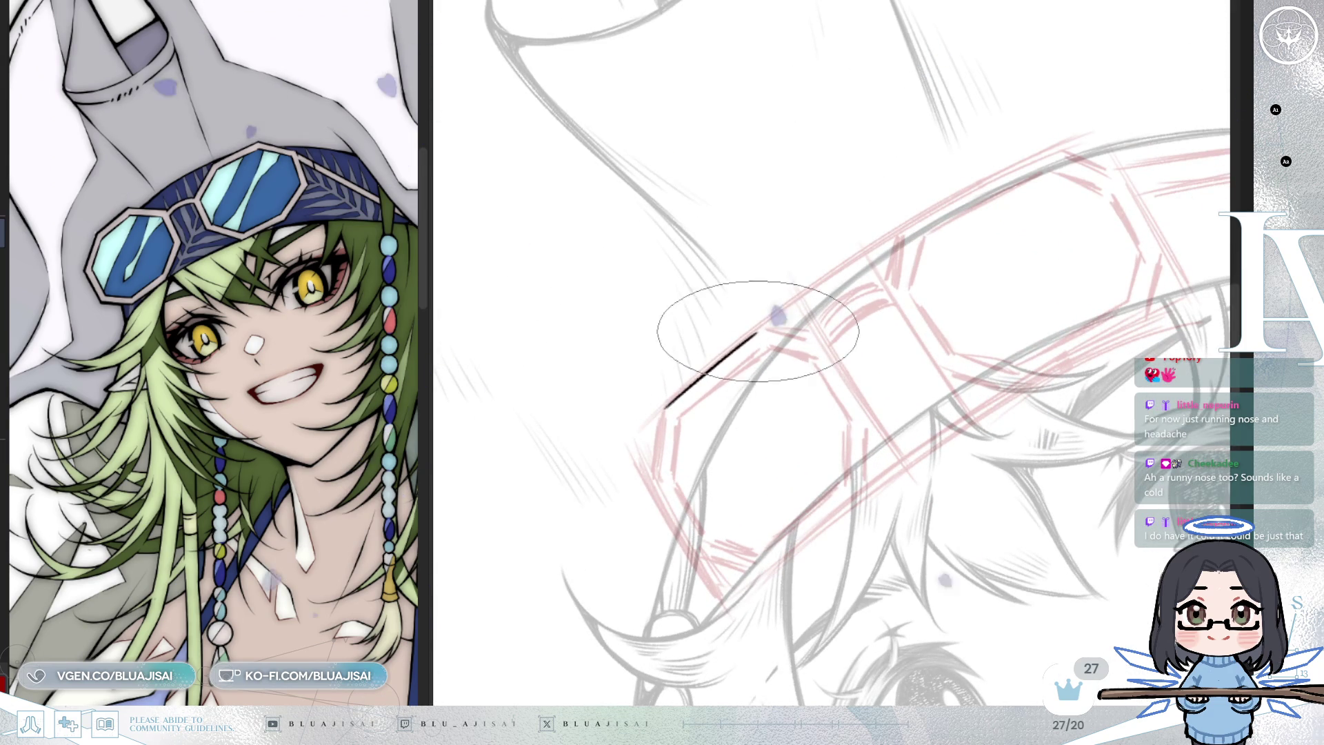
{"action": "mouse_move", "coordinate": [654, 468]}
{"action": "left_mouse_down"}
{"action": "mouse_move", "coordinate": [591, 370]}
{"action": "mouse_move", "coordinate": [633, 424]}
{"action": "mouse_move", "coordinate": [931, 502]}
{"action": "mouse_move", "coordinate": [893, 418]}
{"action": "left_mouse_up"}
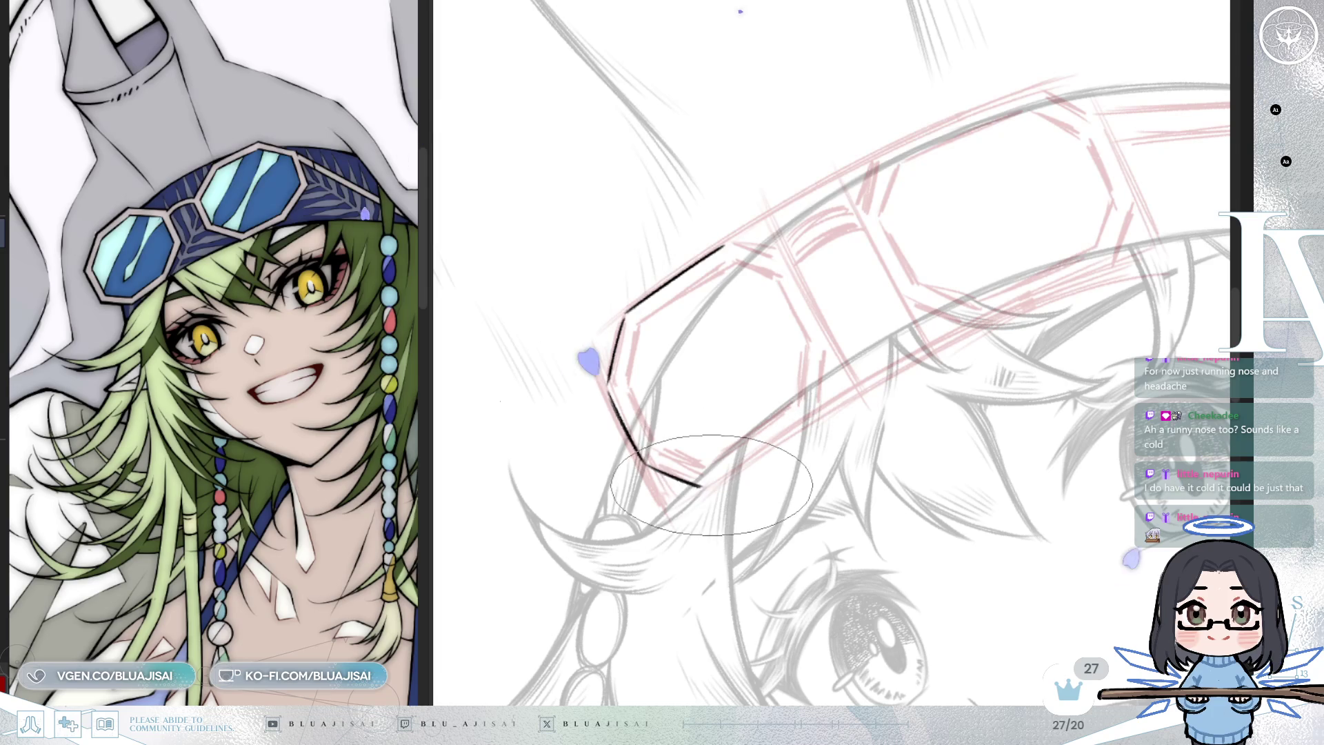
{"action": "left_click_drag", "start_coordinate": [741, 463], "coordinate": [785, 434]}
{"action": "left_click_drag", "start_coordinate": [731, 469], "coordinate": [828, 342]}
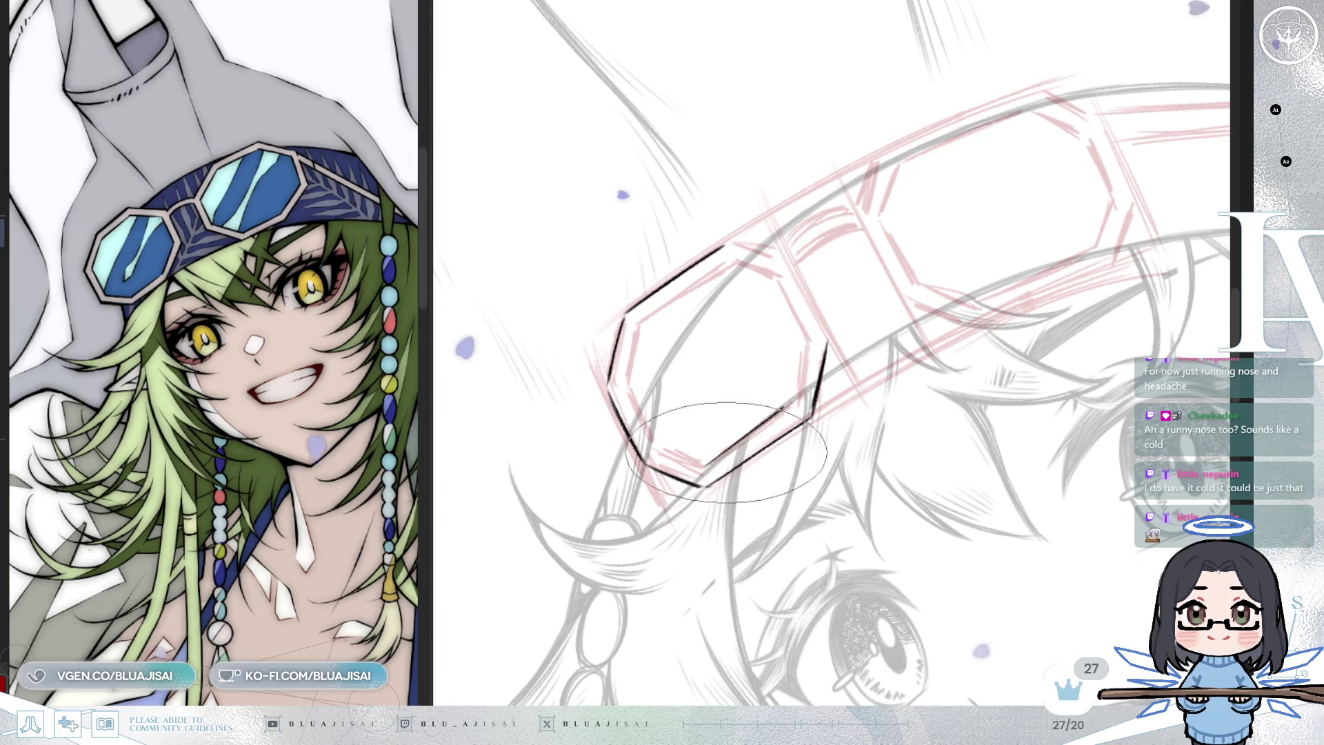
{"action": "left_click_drag", "start_coordinate": [756, 437], "coordinate": [793, 405]}
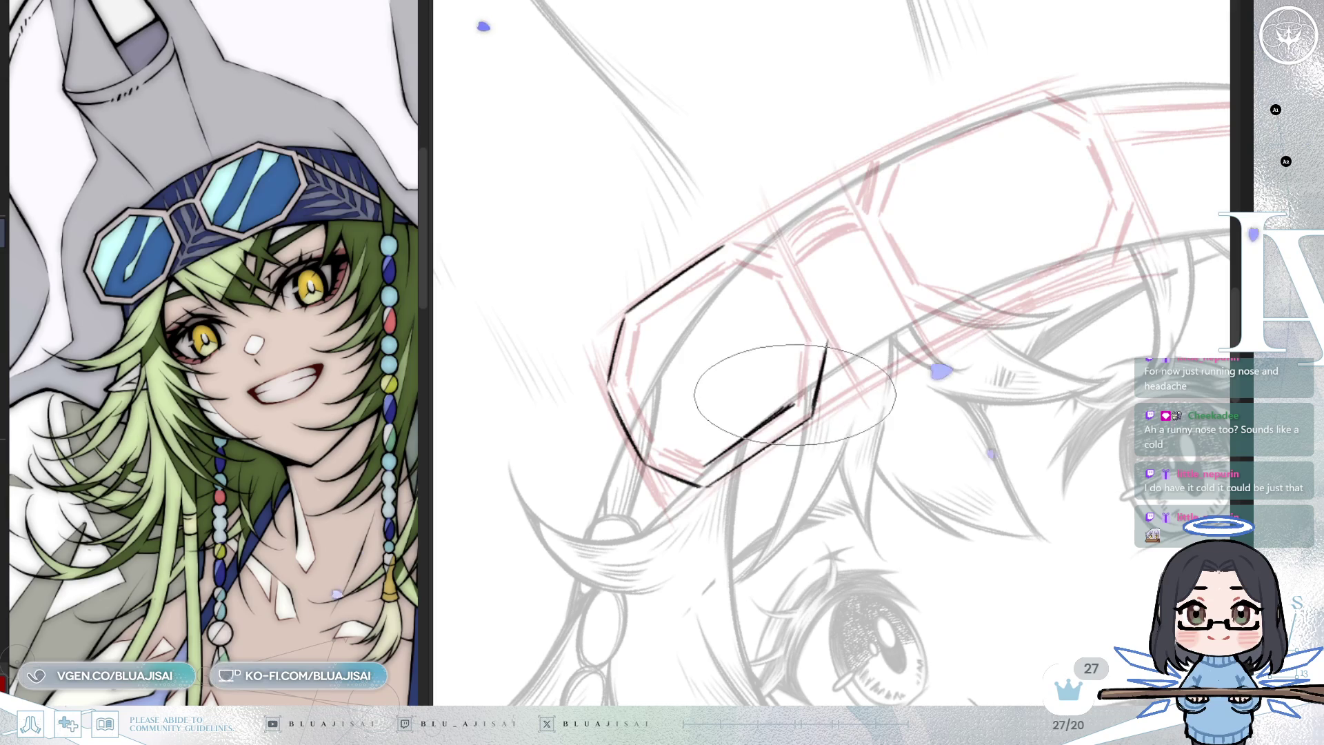
Add an inner line along the left lens's left edge, checking it in a mirrored view
{"action": "key", "text": "End"}
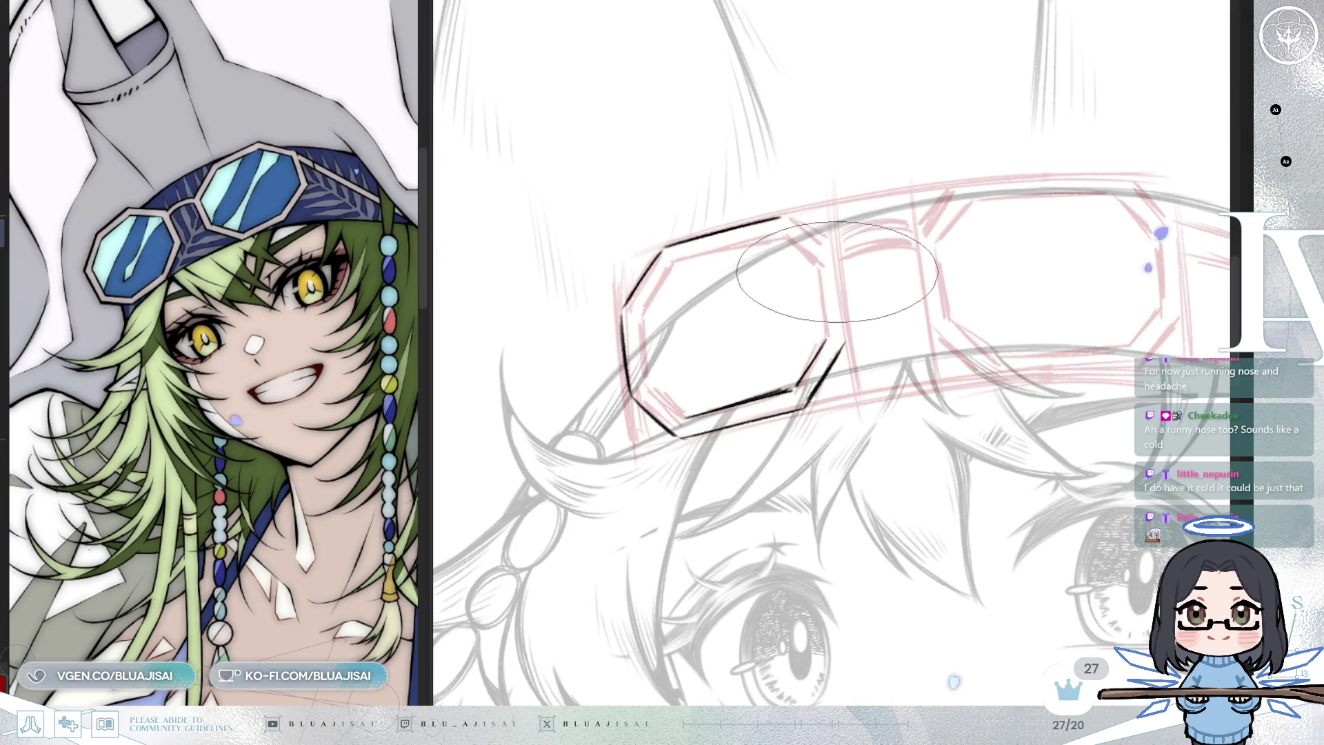
{"action": "key", "text": "Insert"}
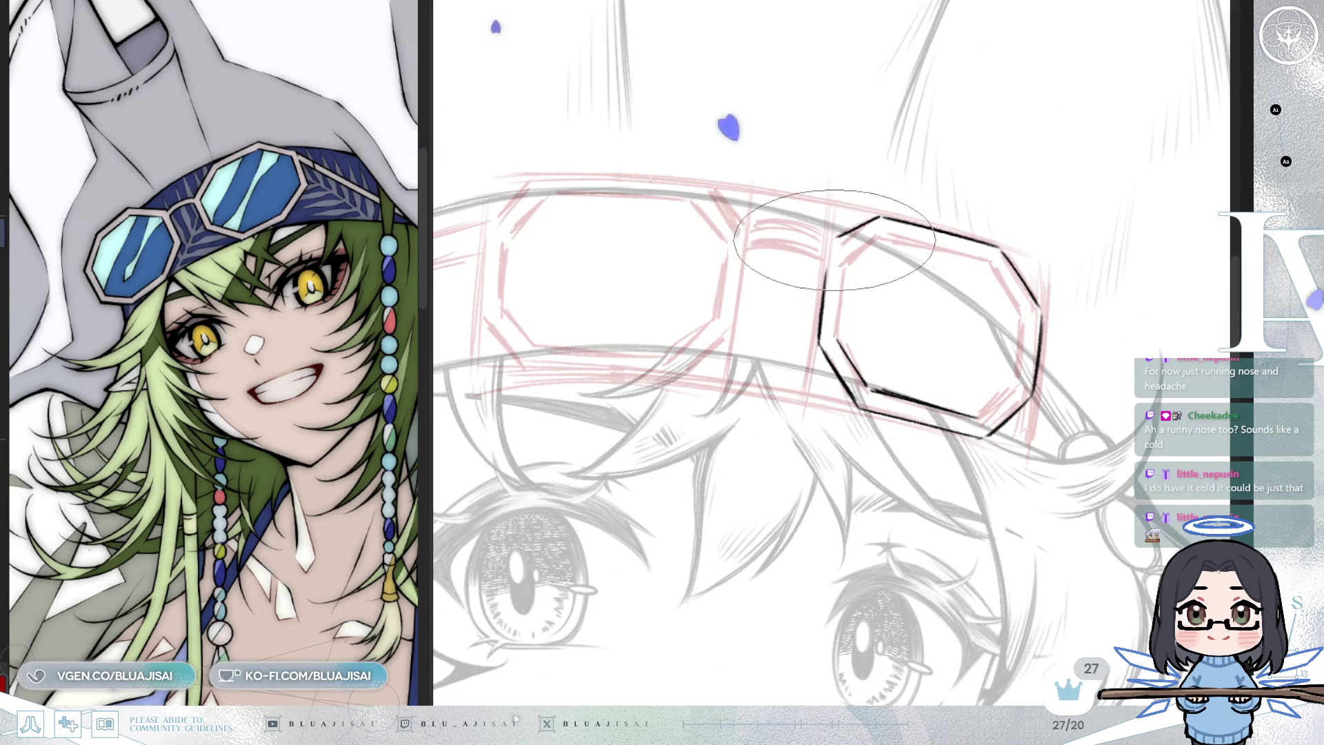
{"action": "key", "text": "Insert"}
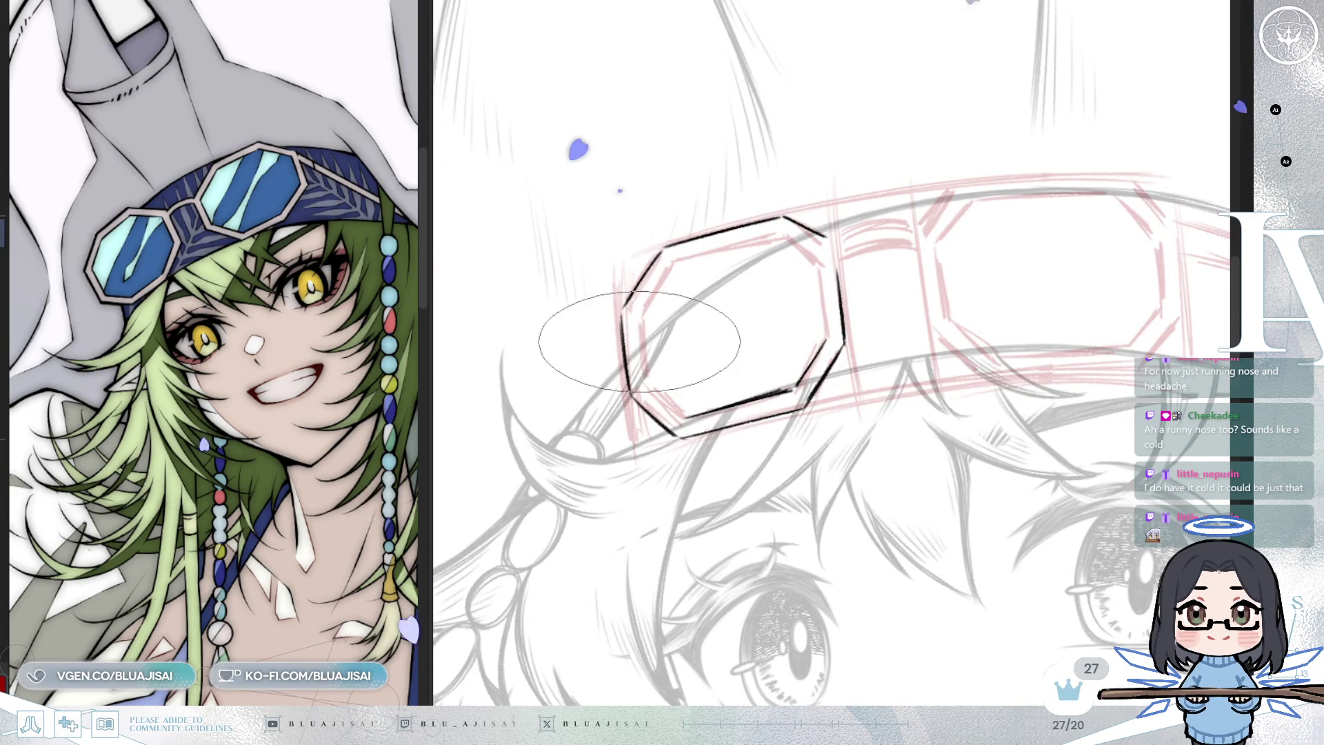
{"action": "key", "text": "End"}
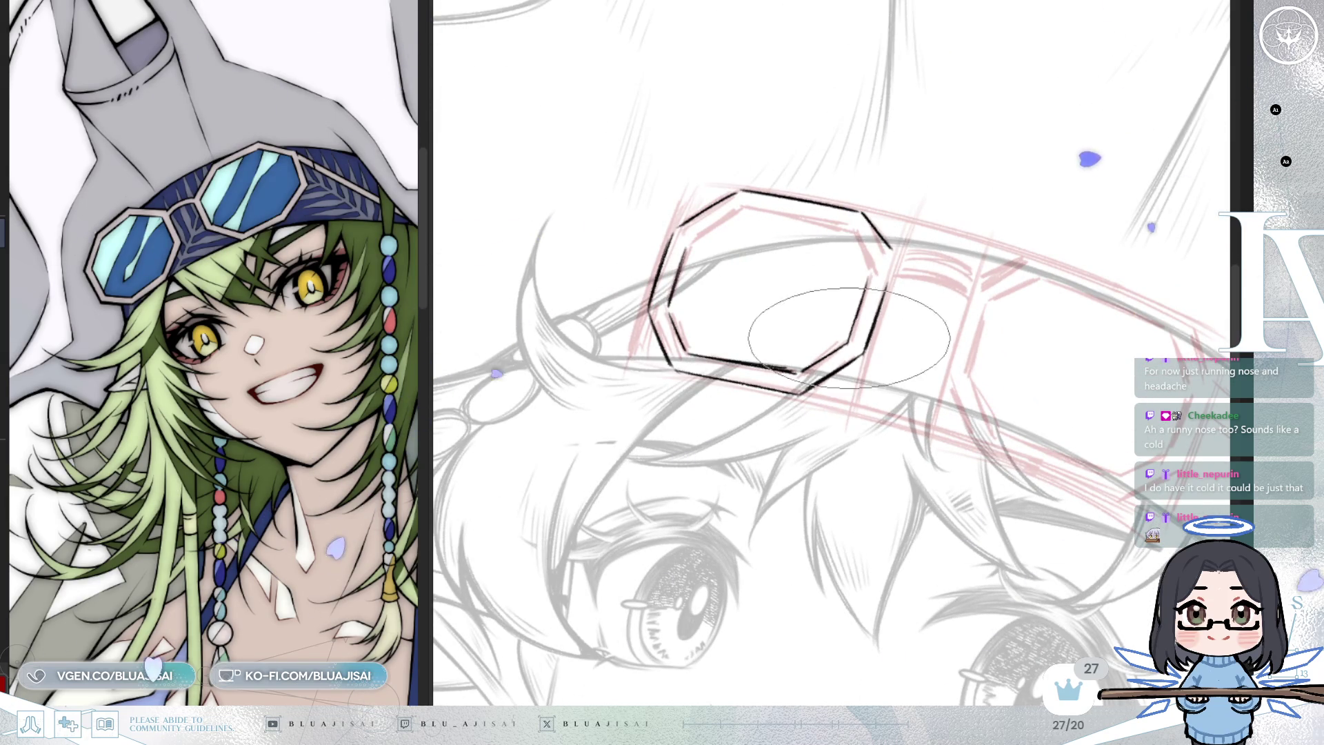
{"action": "key", "text": "Delete"}
{"action": "left_click_drag", "start_coordinate": [661, 280], "coordinate": [635, 334]}
{"action": "key", "text": "Delete"}
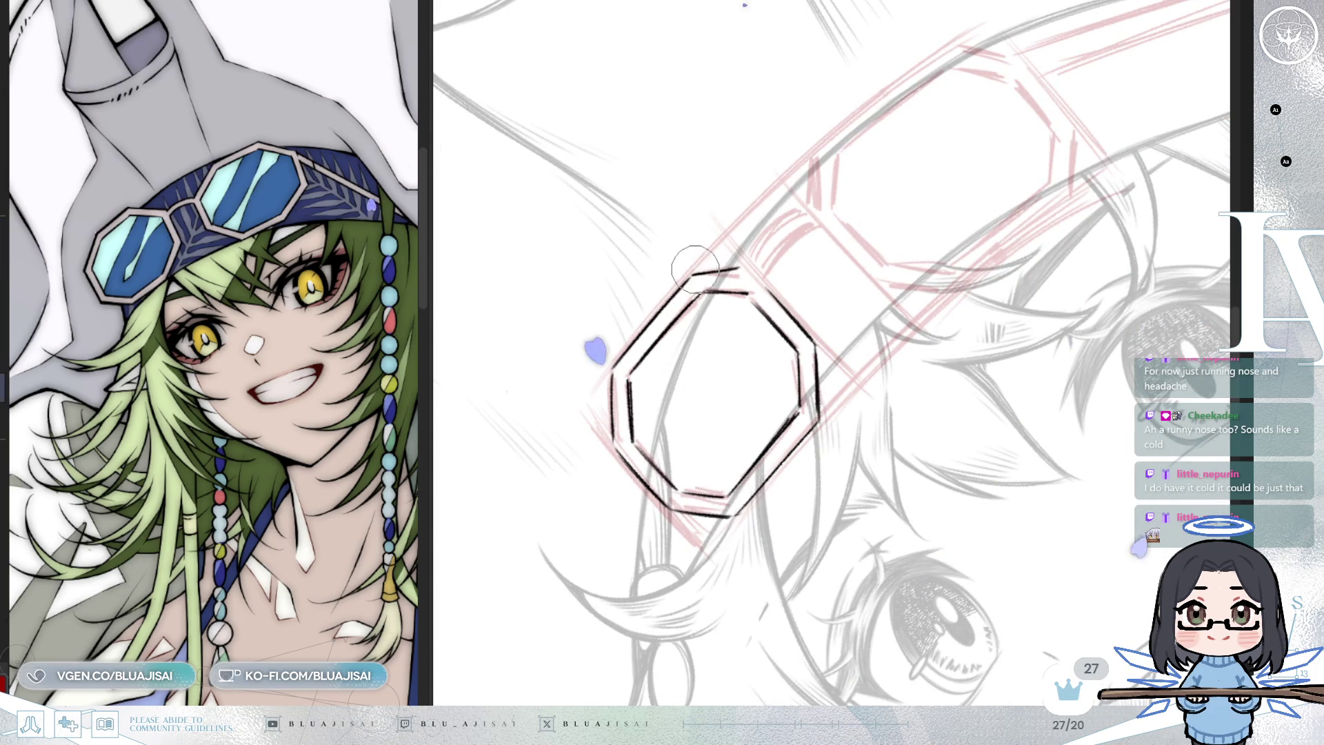
Ink the top curve of the goggle bridge and a second curve beneath it
{"action": "mouse_move", "coordinate": [794, 276]}
{"action": "left_mouse_down"}
{"action": "mouse_move", "coordinate": [856, 271]}
{"action": "mouse_move", "coordinate": [851, 250]}
{"action": "left_mouse_up"}
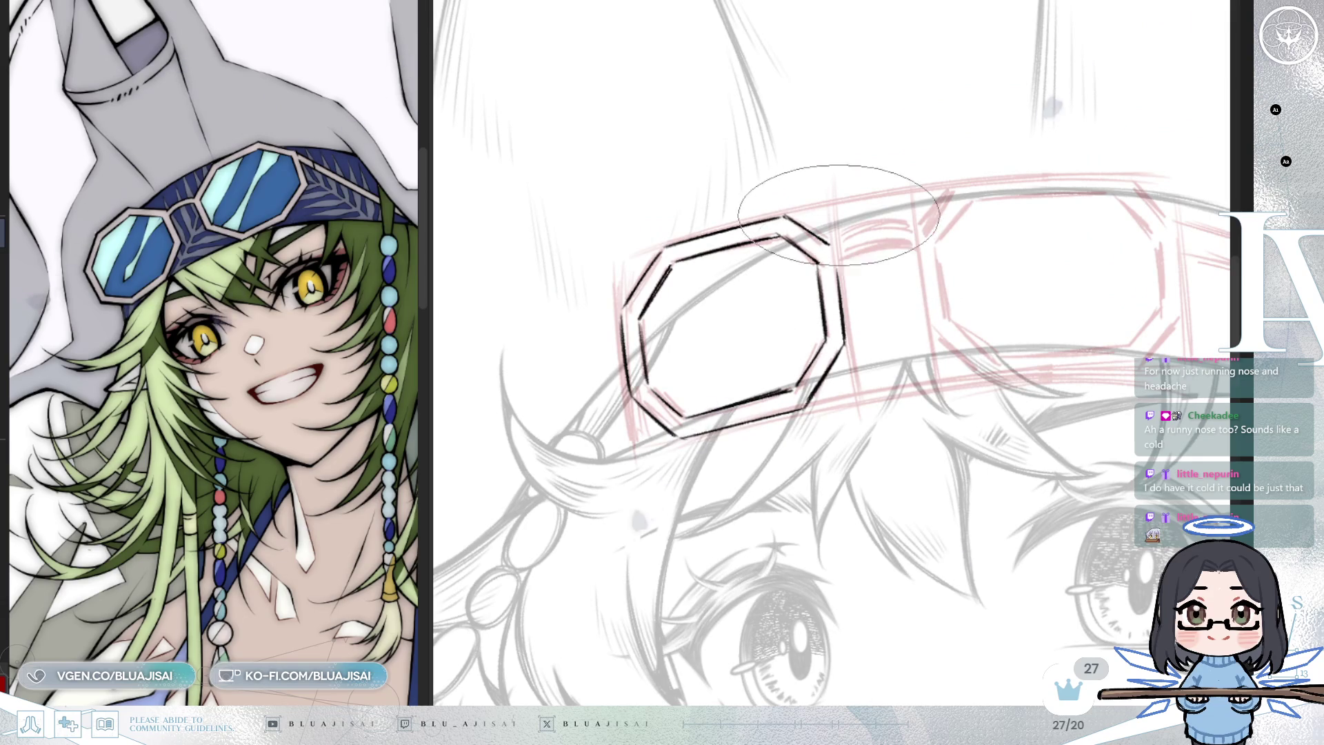
{"action": "left_click_drag", "start_coordinate": [829, 241], "coordinate": [907, 224]}
{"action": "mouse_move", "coordinate": [839, 262]}
{"action": "left_mouse_down"}
{"action": "mouse_move", "coordinate": [908, 246]}
{"action": "mouse_move", "coordinate": [918, 231]}
{"action": "left_mouse_up"}
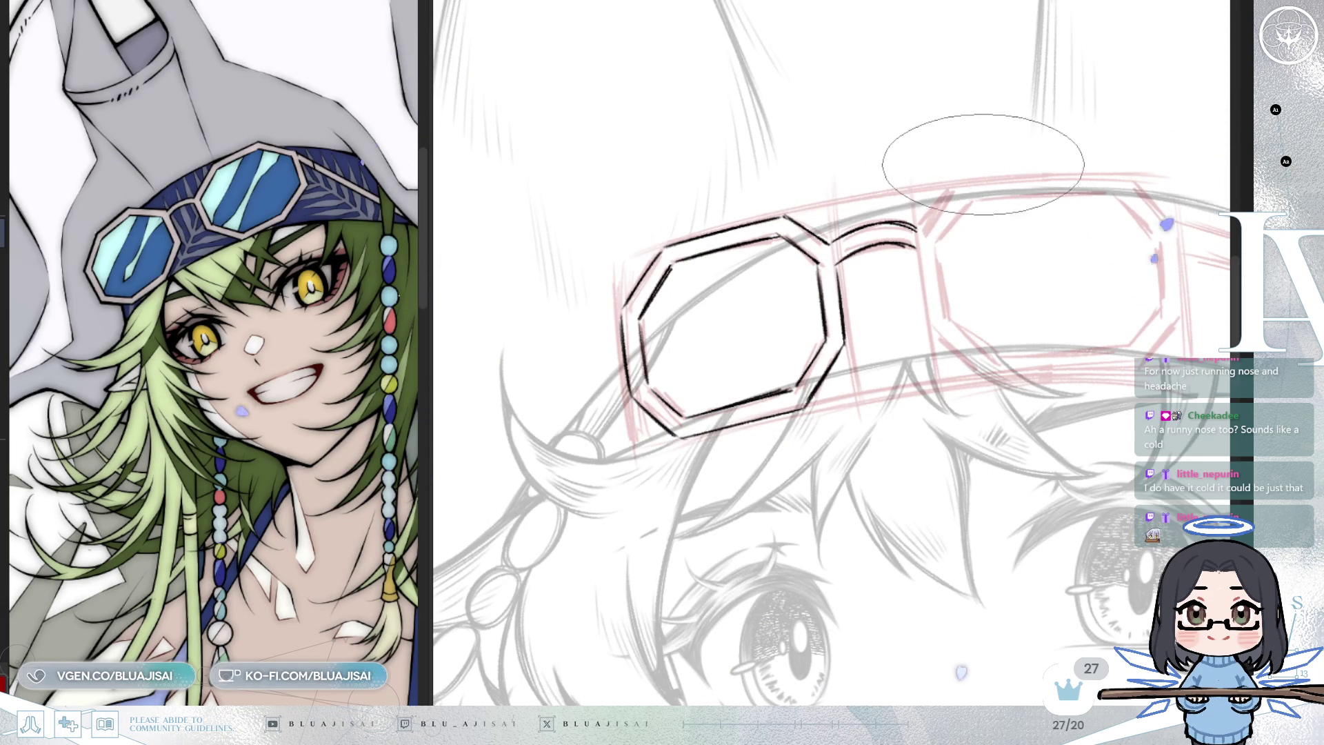
{"action": "left_click_drag", "start_coordinate": [963, 344], "coordinate": [904, 411]}
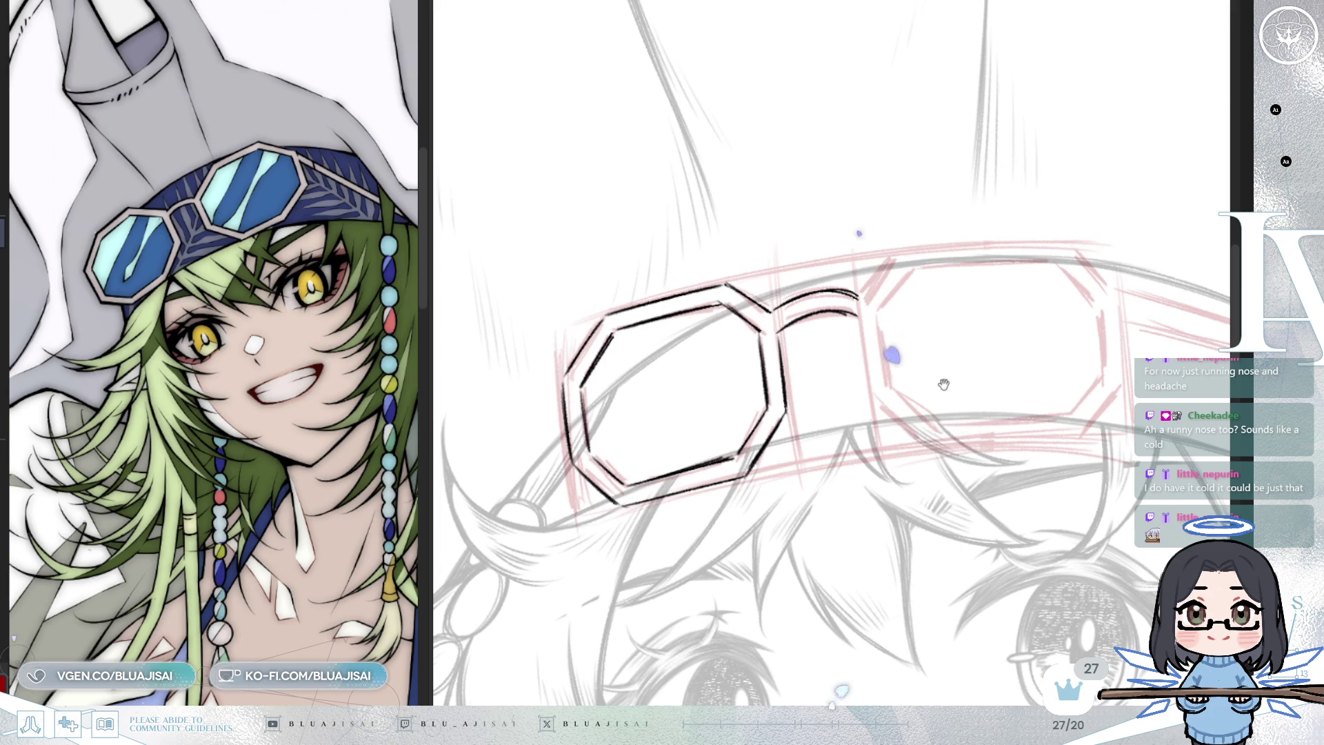
Add a diagonal stroke rising from the bridge while rotating and zooming onto the right lens
{"action": "left_click_drag", "start_coordinate": [889, 340], "coordinate": [858, 418]}
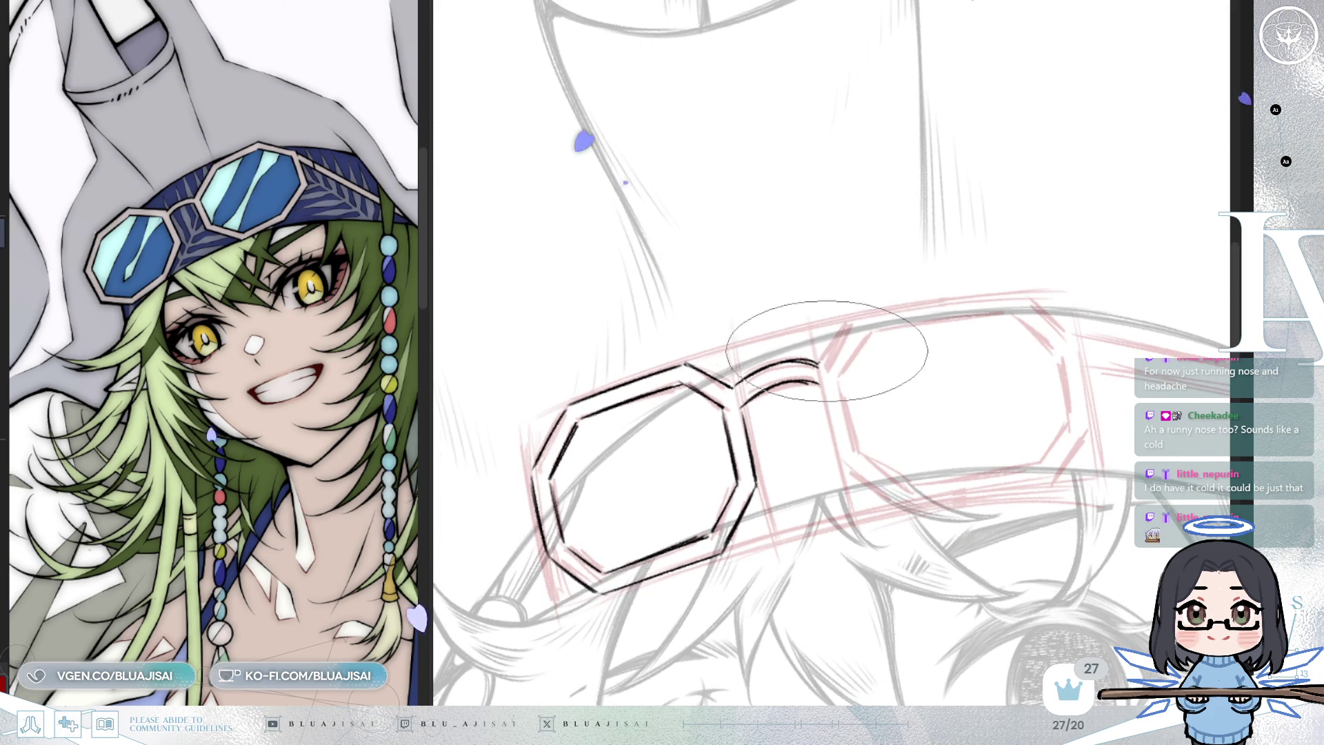
{"action": "left_click_drag", "start_coordinate": [859, 322], "coordinate": [822, 361]}
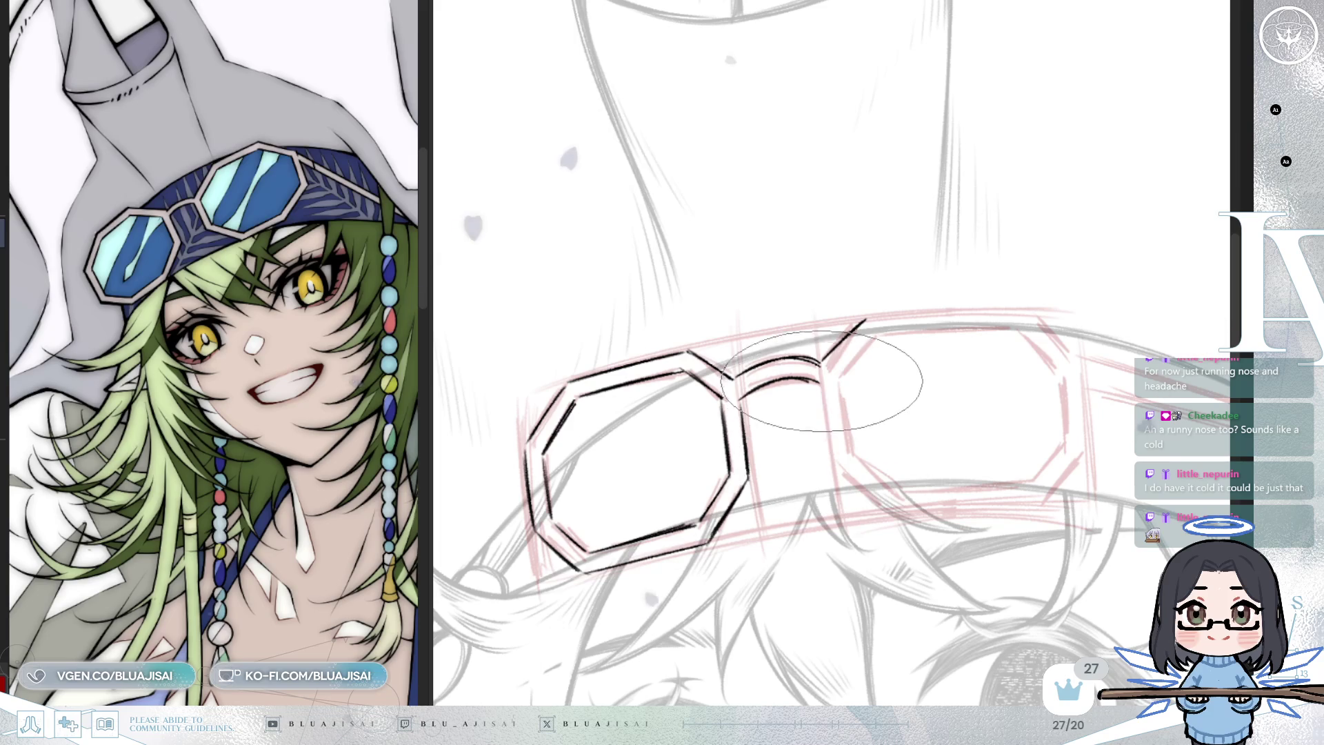
{"action": "mouse_move", "coordinate": [836, 467]}
{"action": "left_mouse_down"}
{"action": "mouse_move", "coordinate": [809, 474]}
{"action": "mouse_move", "coordinate": [992, 426]}
{"action": "mouse_move", "coordinate": [986, 476]}
{"action": "mouse_move", "coordinate": [955, 482]}
{"action": "mouse_move", "coordinate": [1064, 390]}
{"action": "left_mouse_up"}
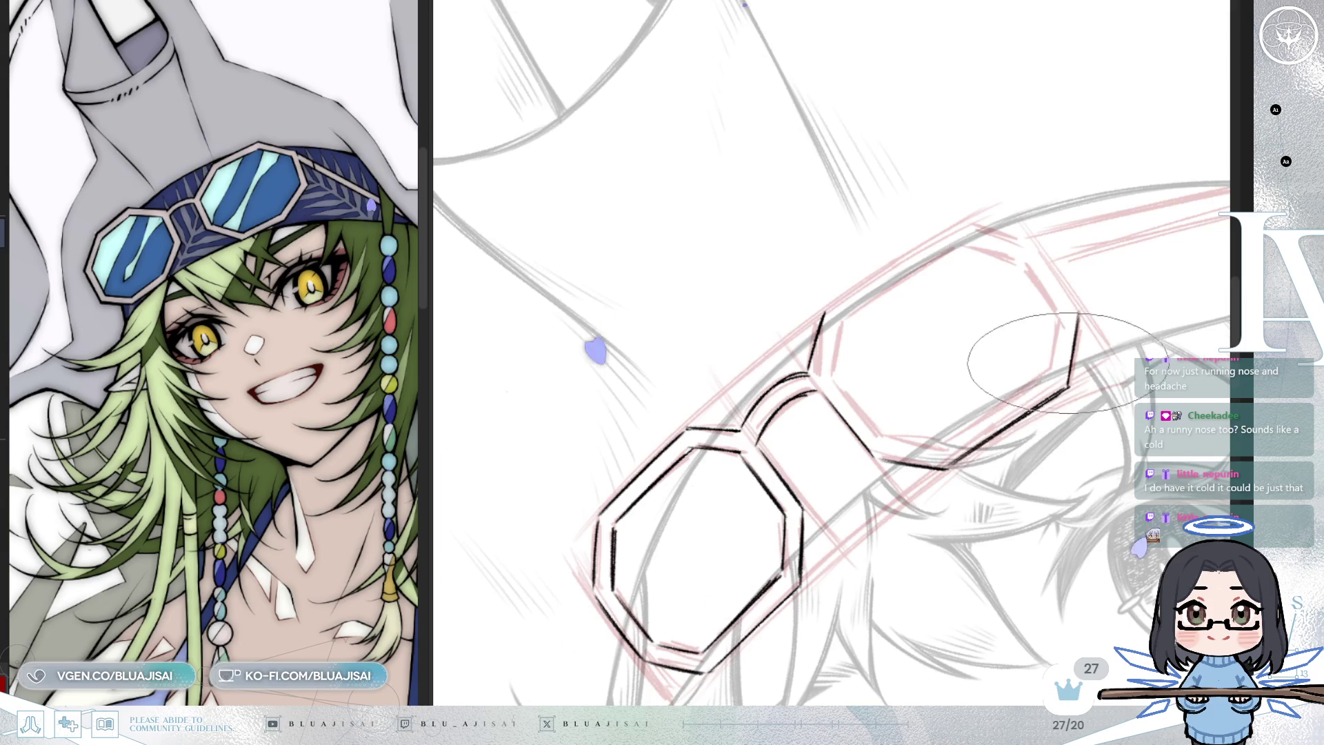
{"action": "left_click_drag", "start_coordinate": [1072, 324], "coordinate": [1086, 294]}
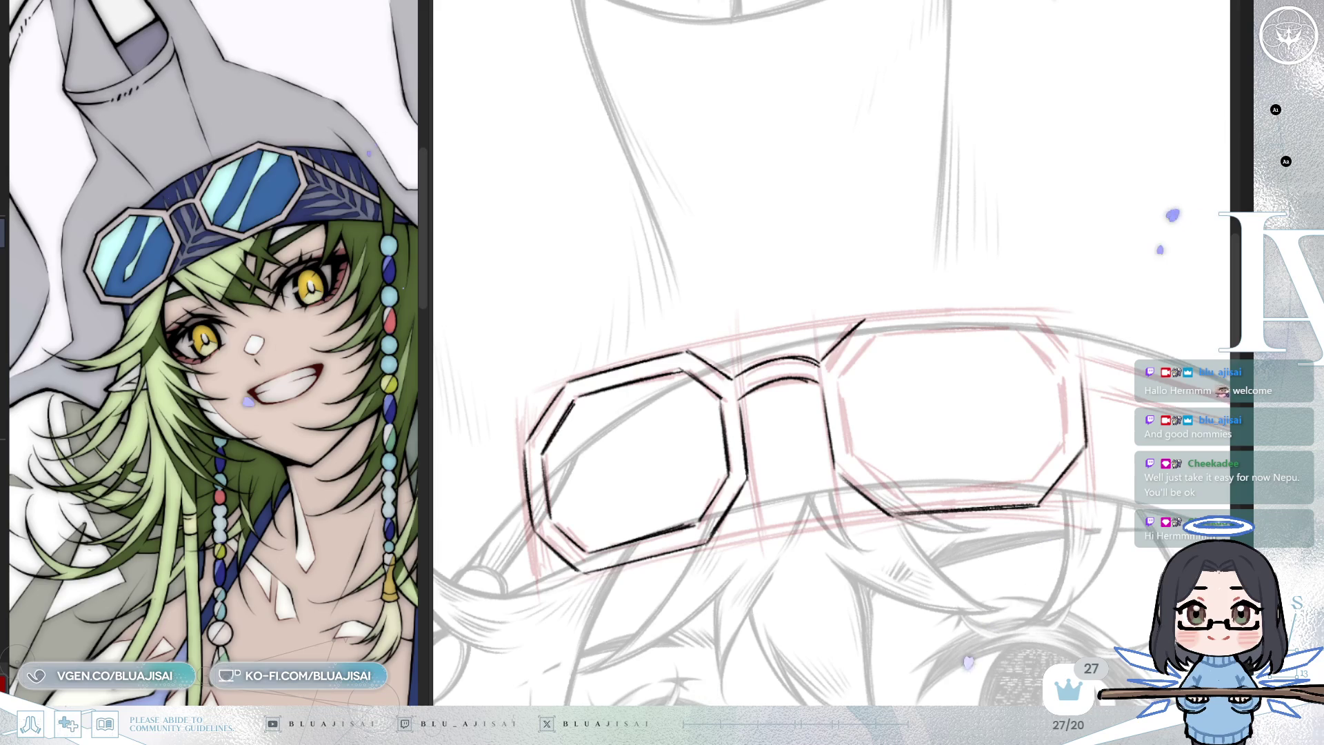
{"action": "left_click_drag", "start_coordinate": [793, 387], "coordinate": [945, 222]}
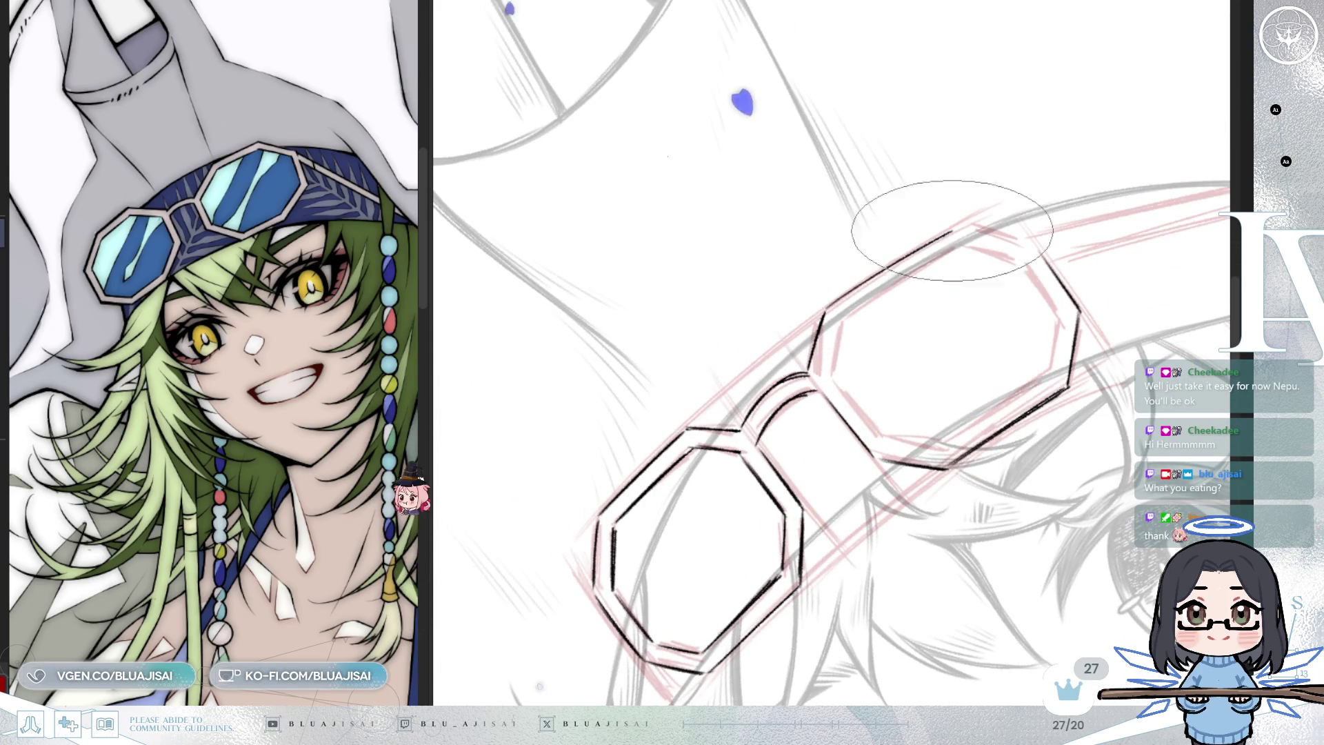
Ink the upper-left edges of the right and left goggle lenses
{"action": "mouse_move", "coordinate": [824, 310]}
{"action": "left_mouse_down"}
{"action": "mouse_move", "coordinate": [931, 231]}
{"action": "mouse_move", "coordinate": [969, 222]}
{"action": "mouse_move", "coordinate": [975, 192]}
{"action": "mouse_move", "coordinate": [993, 289]}
{"action": "left_mouse_up"}
{"action": "left_click_drag", "start_coordinate": [619, 406], "coordinate": [594, 464]}
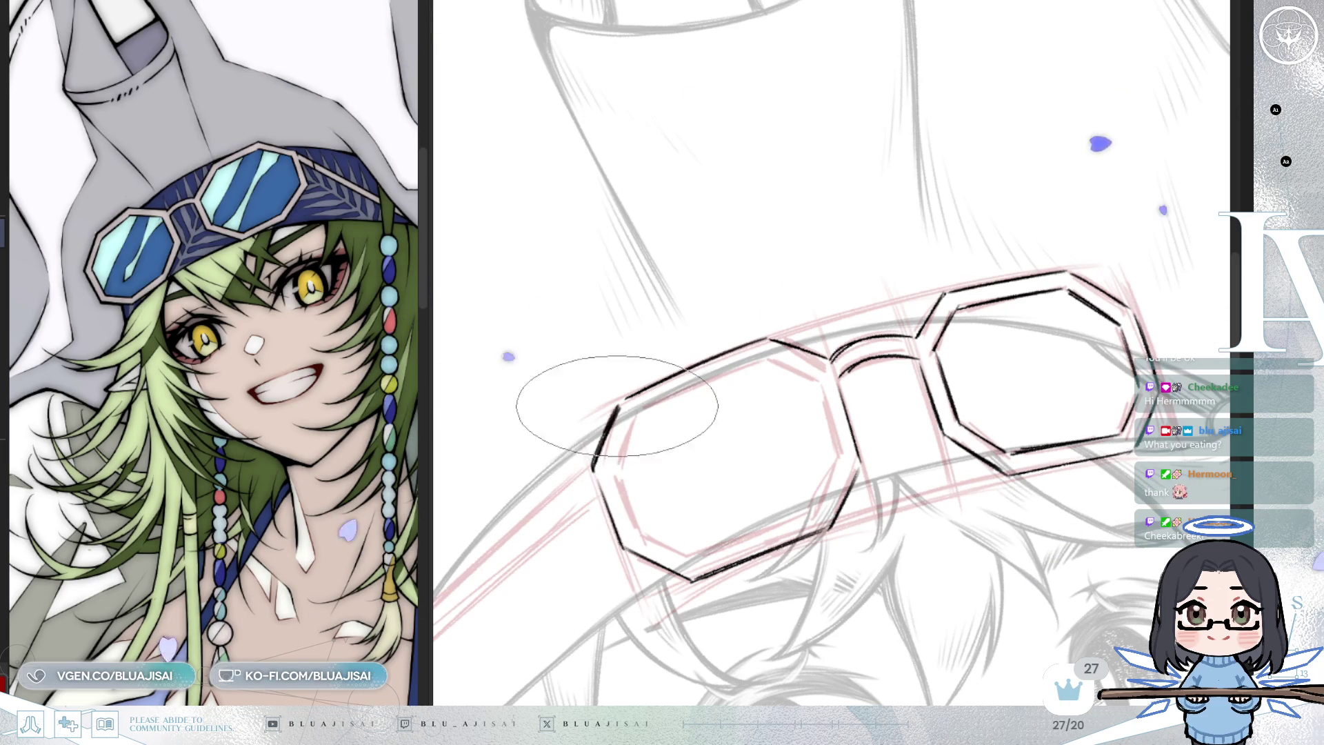
{"action": "left_click_drag", "start_coordinate": [597, 426], "coordinate": [754, 473]}
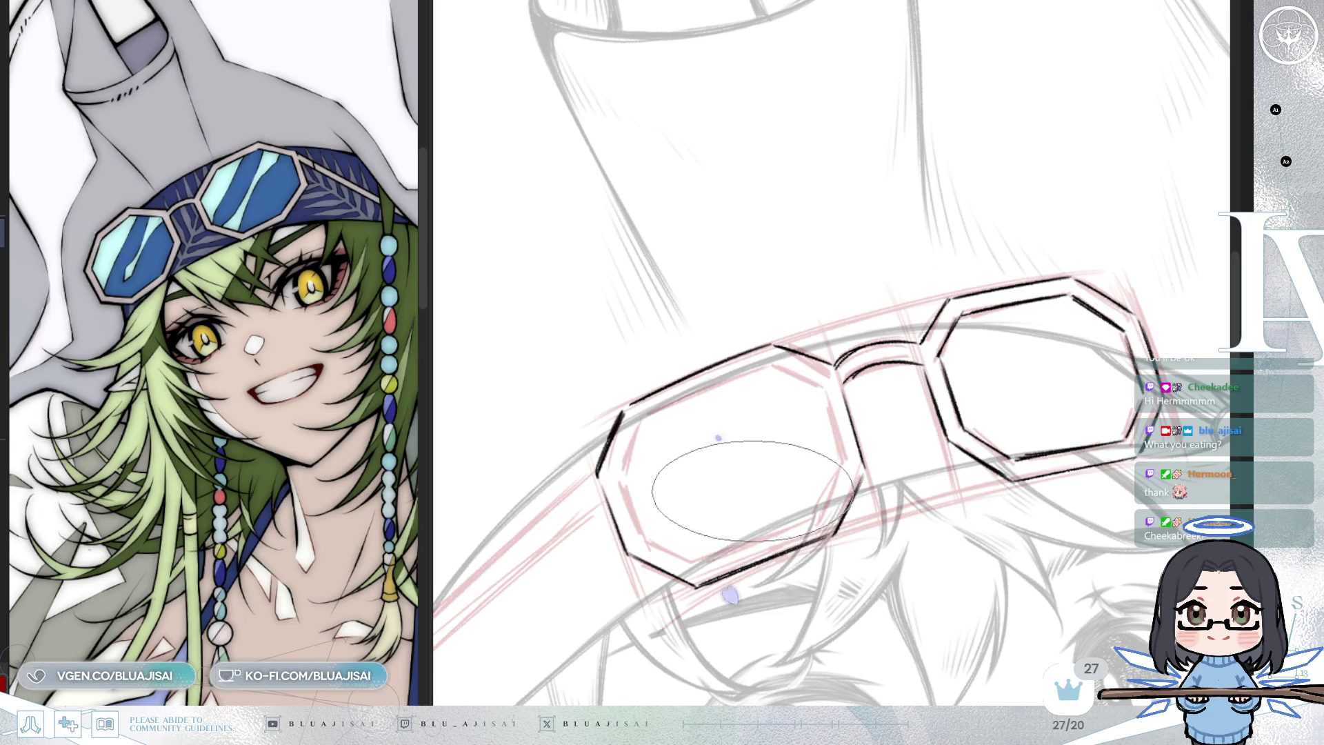
Ink the outer frame arc and a clean parallel line beneath the strap, redoing the first attempt
{"action": "scroll", "coordinate": [755, 469], "scroll_direction": "down", "scroll_amount": 3}
{"action": "scroll", "coordinate": [771, 338], "scroll_direction": "down", "scroll_amount": 3}
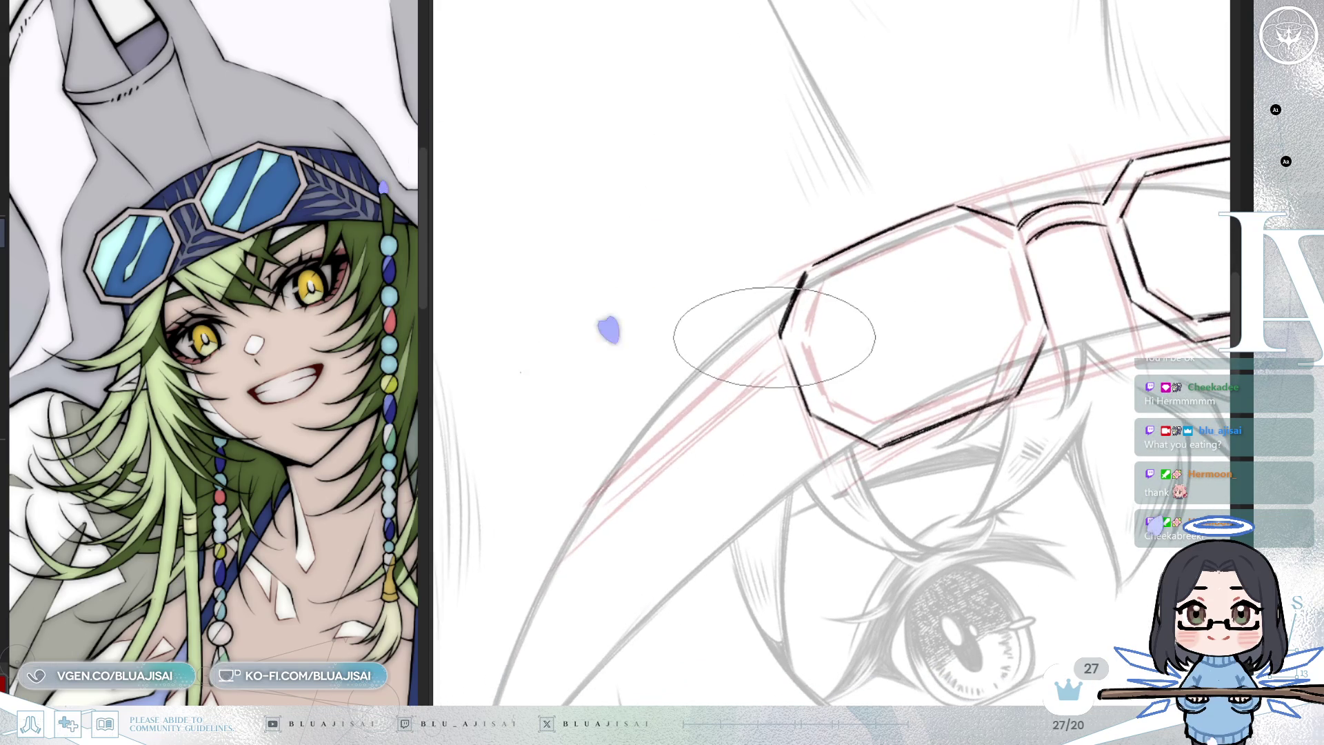
{"action": "left_click_drag", "start_coordinate": [776, 337], "coordinate": [608, 483]}
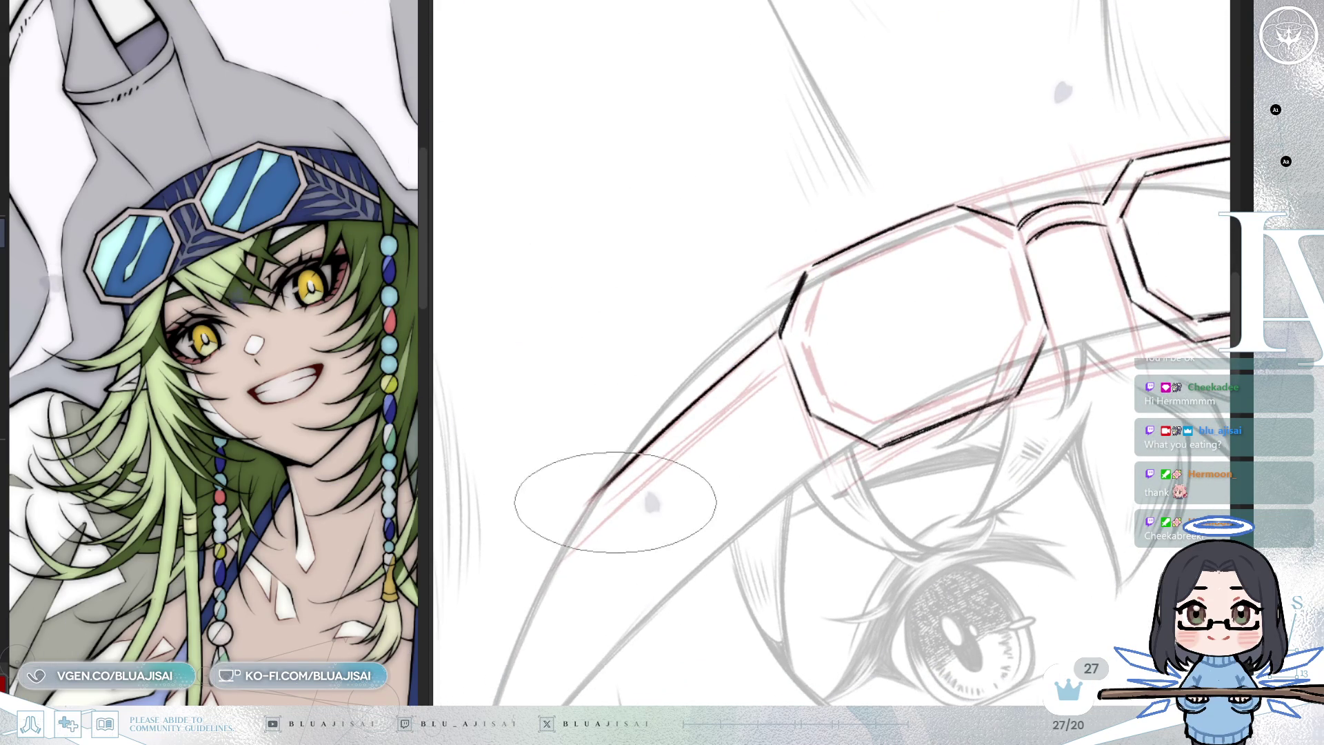
{"action": "left_click_drag", "start_coordinate": [565, 538], "coordinate": [787, 364]}
{"action": "key", "text": "ctrl+z"}
{"action": "left_click_drag", "start_coordinate": [568, 544], "coordinate": [690, 436]}
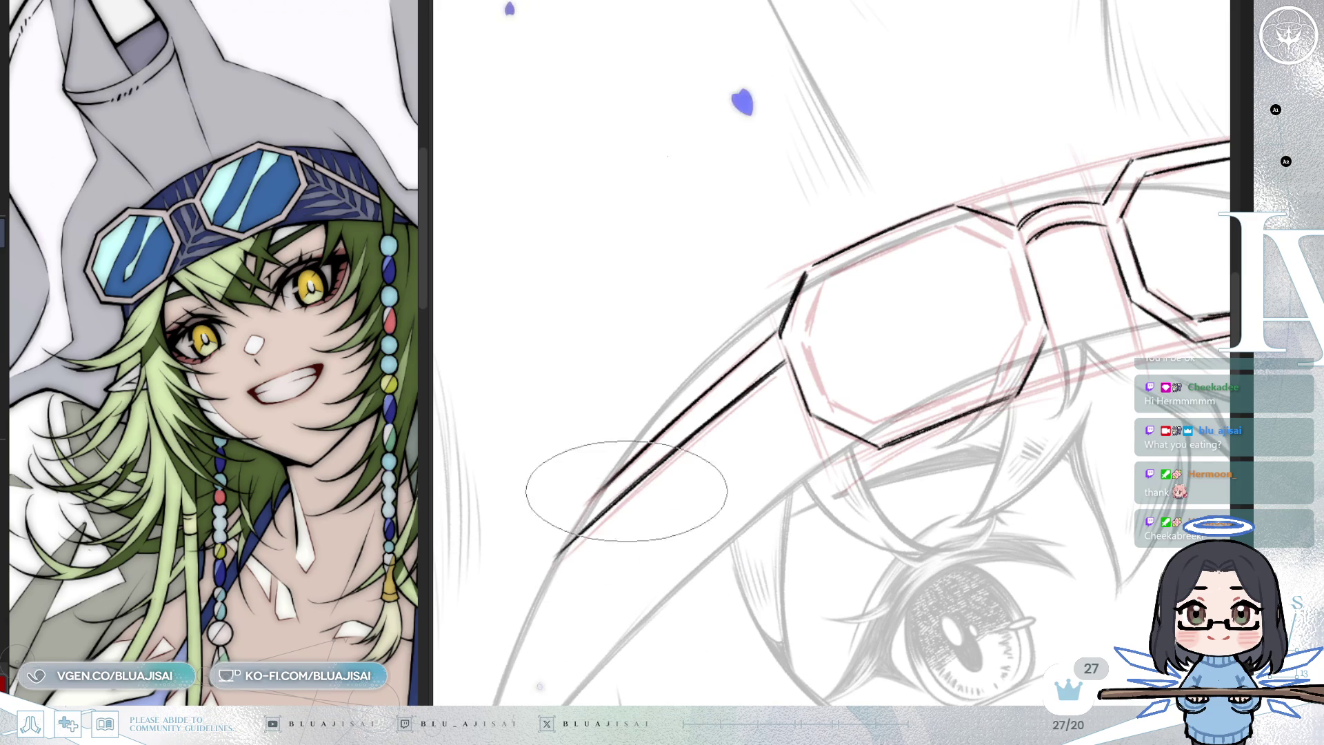
{"action": "scroll", "coordinate": [826, 306], "scroll_direction": "up", "scroll_amount": 1}
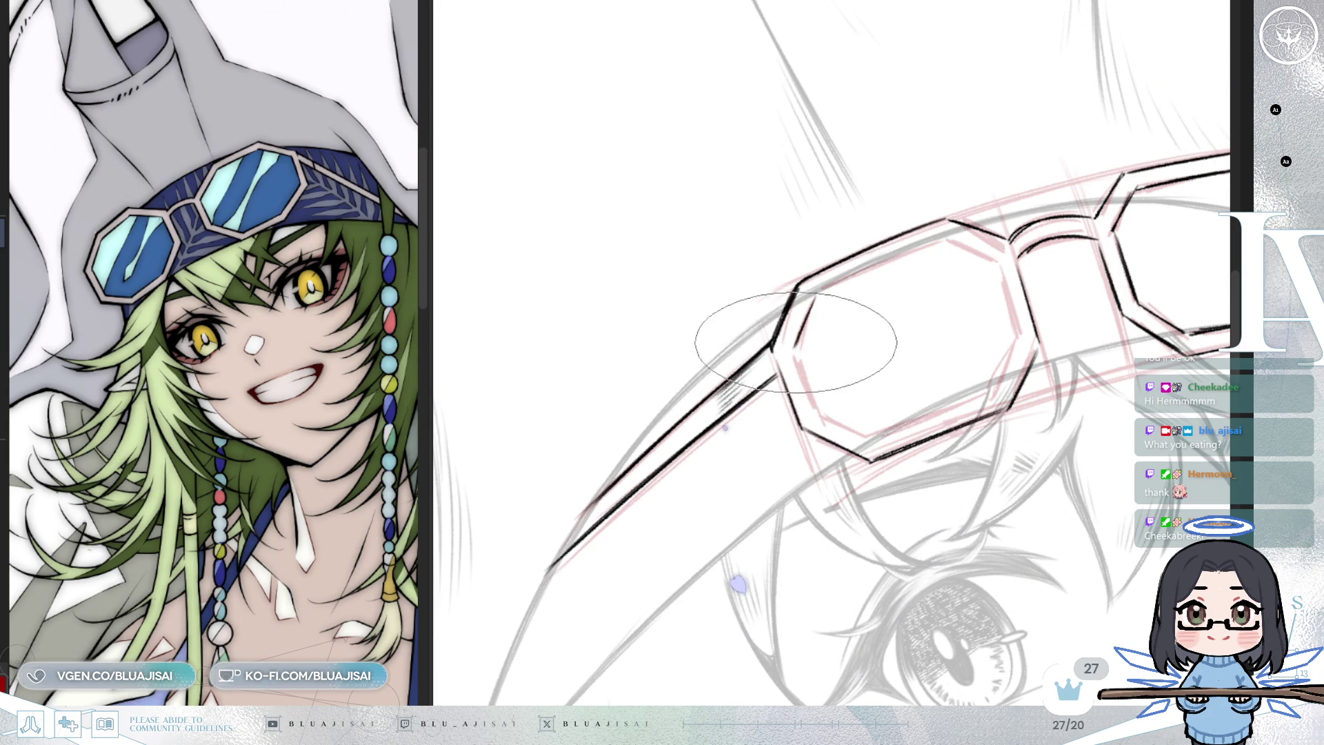
{"action": "left_click_drag", "start_coordinate": [793, 348], "coordinate": [815, 312]}
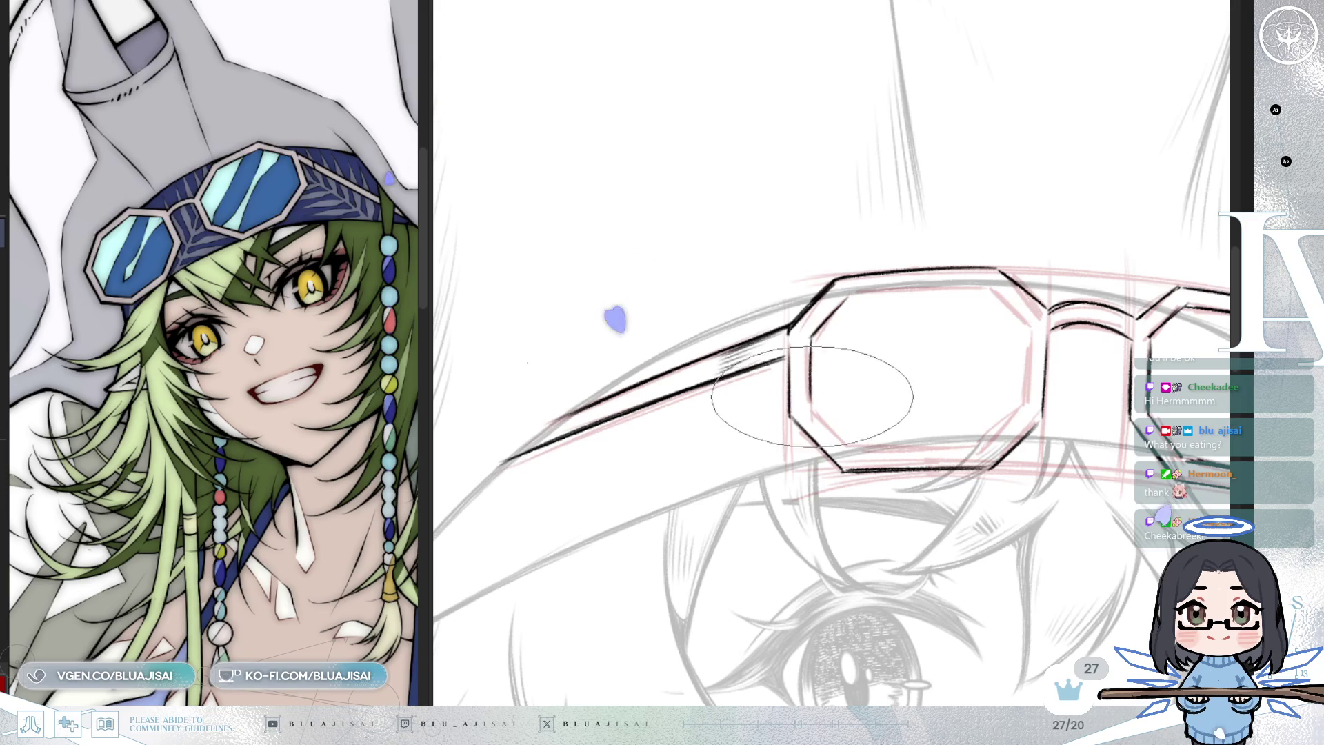
Rotate the canvas to lay the strap flat, then upright, and adjust the brush size
{"action": "left_click_drag", "start_coordinate": [811, 380], "coordinate": [806, 397]}
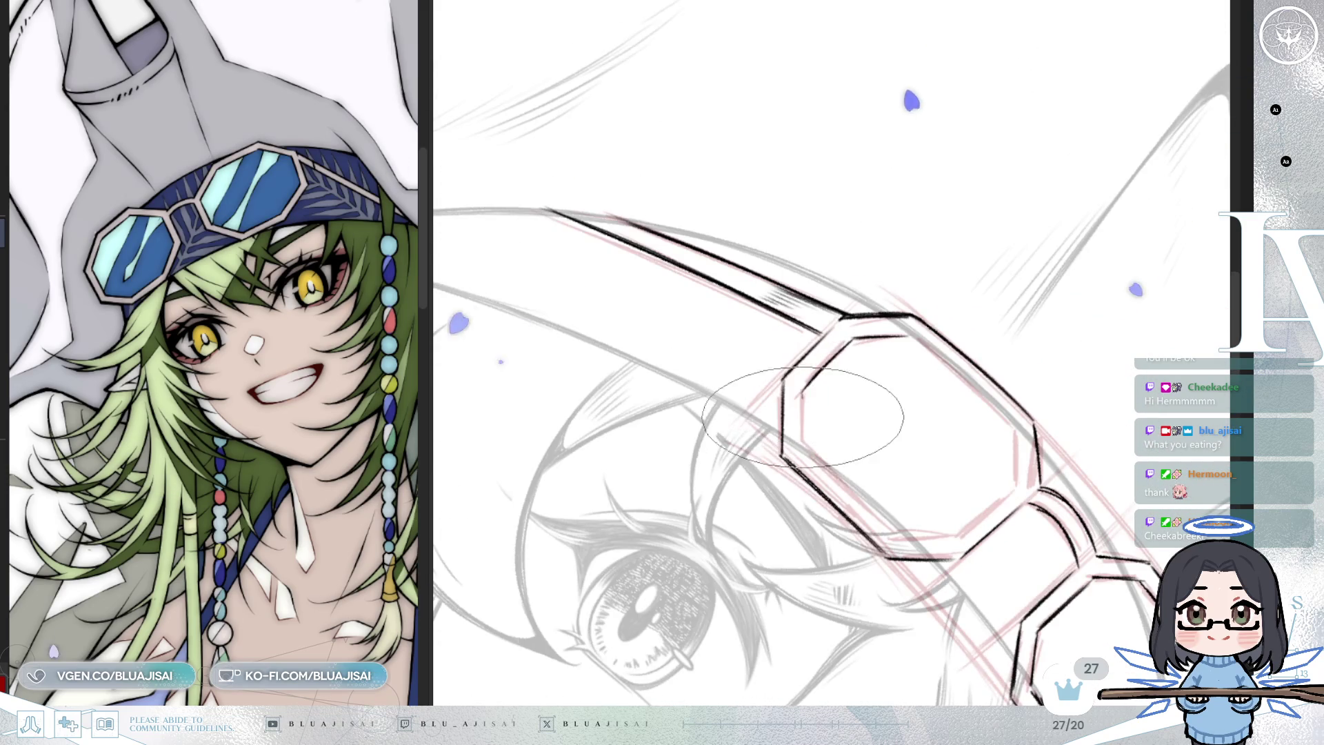
{"action": "mouse_move", "coordinate": [862, 448]}
{"action": "left_mouse_down"}
{"action": "mouse_move", "coordinate": [797, 445]}
{"action": "mouse_move", "coordinate": [776, 419]}
{"action": "left_mouse_up"}
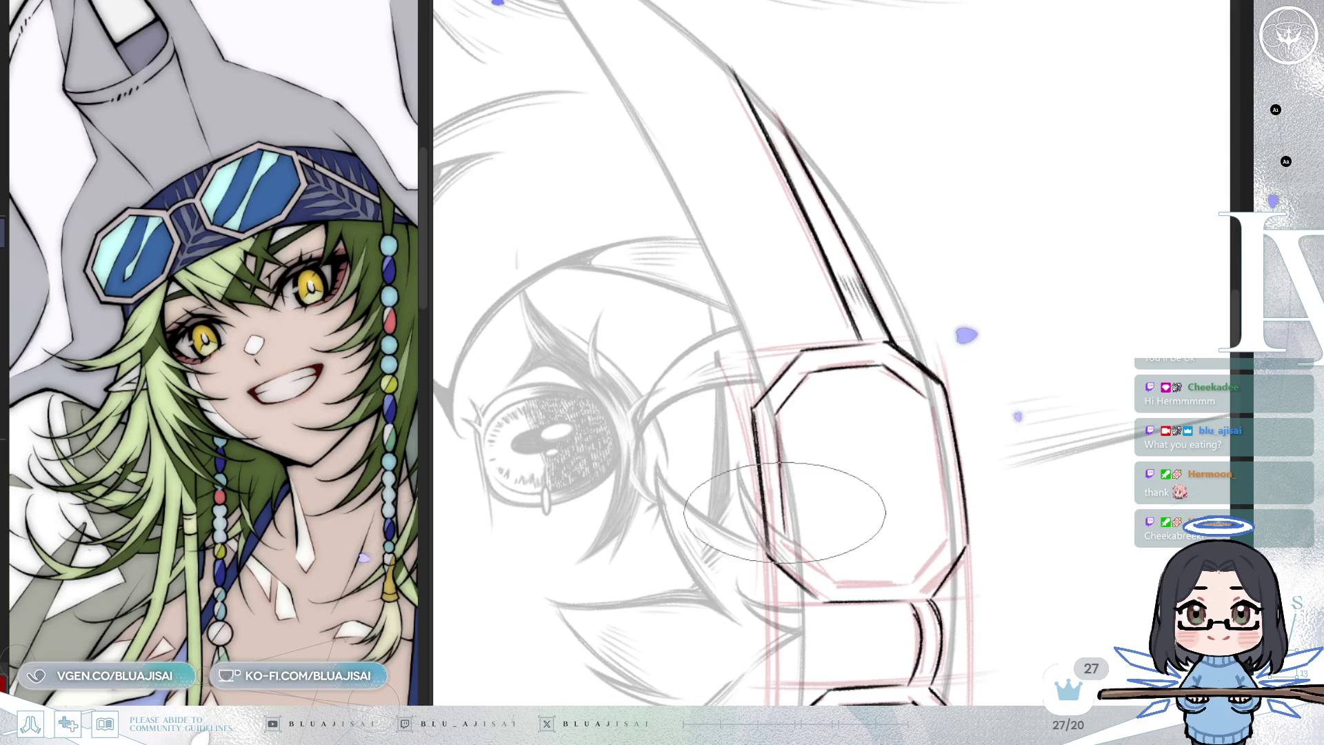
{"action": "left_click_drag", "start_coordinate": [786, 513], "coordinate": [678, 464]}
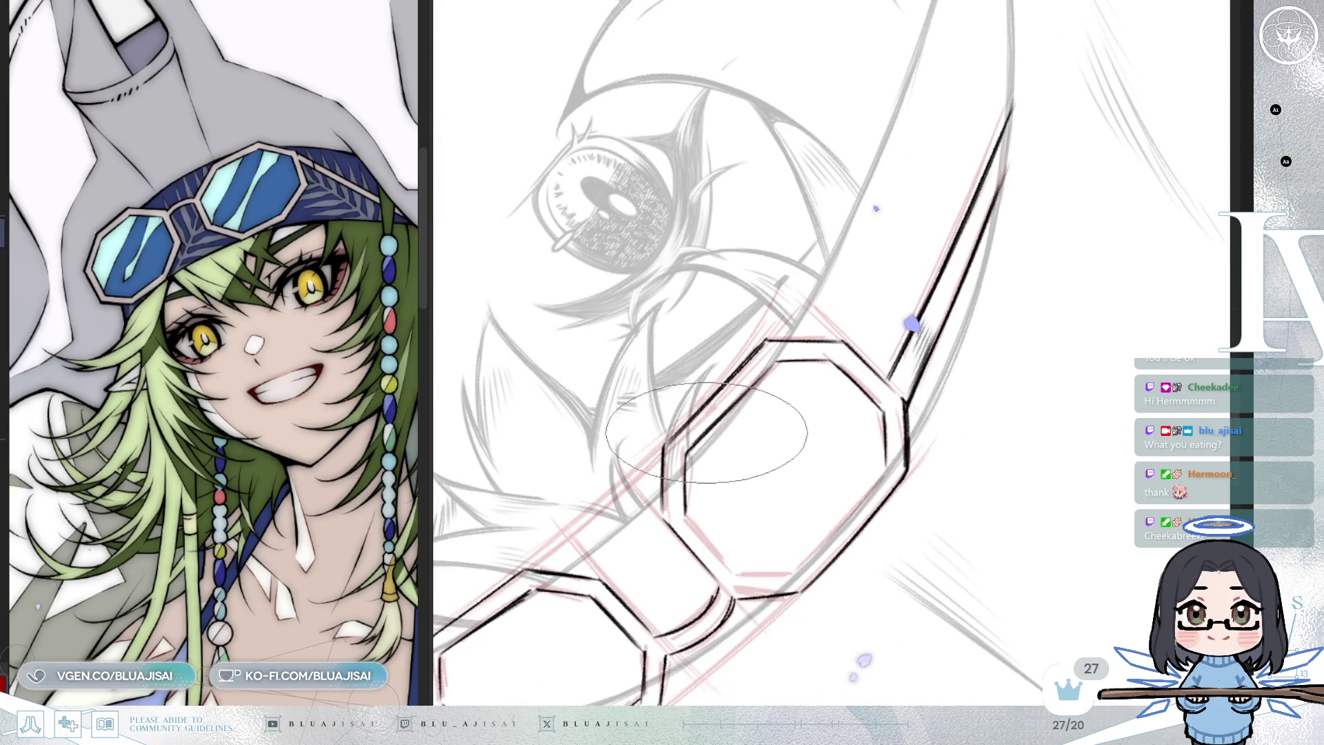
{"action": "left_click_drag", "start_coordinate": [695, 447], "coordinate": [630, 431]}
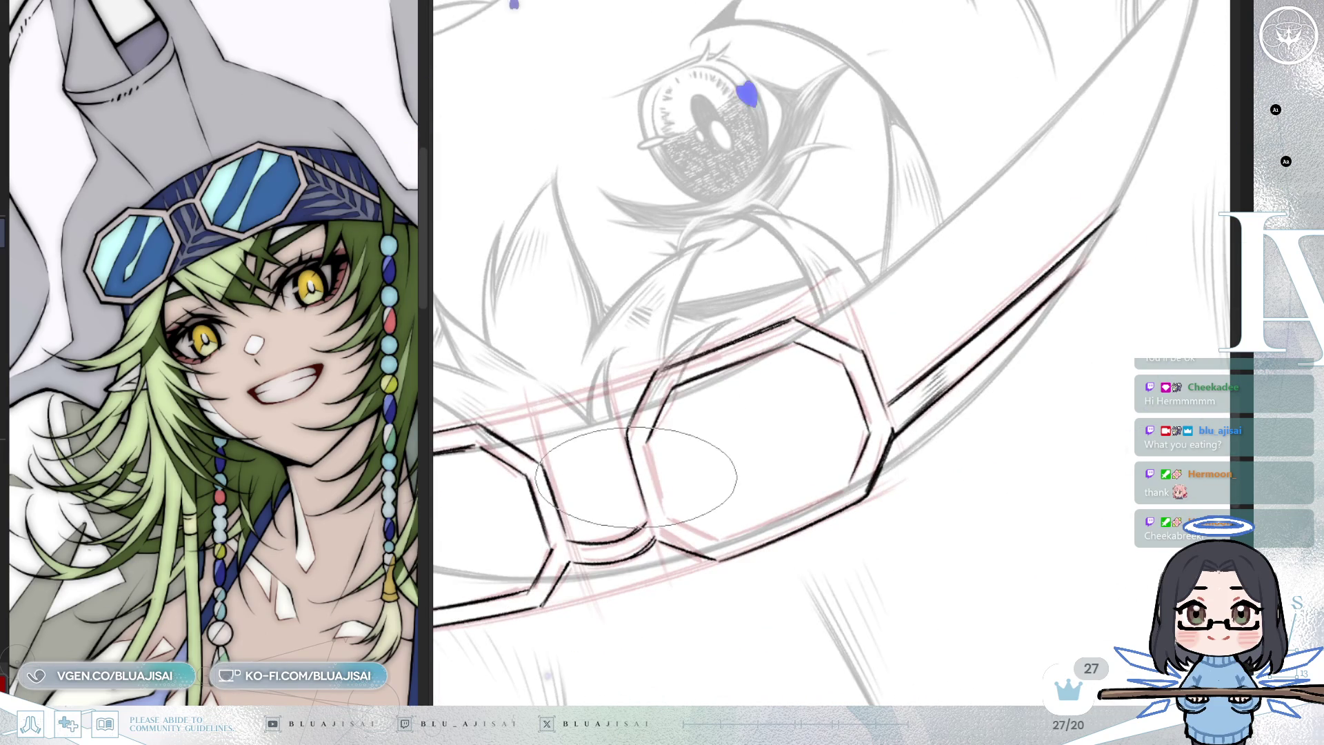
{"action": "key", "text": "["}
{"action": "key", "text": "["}
{"action": "key", "text": "["}
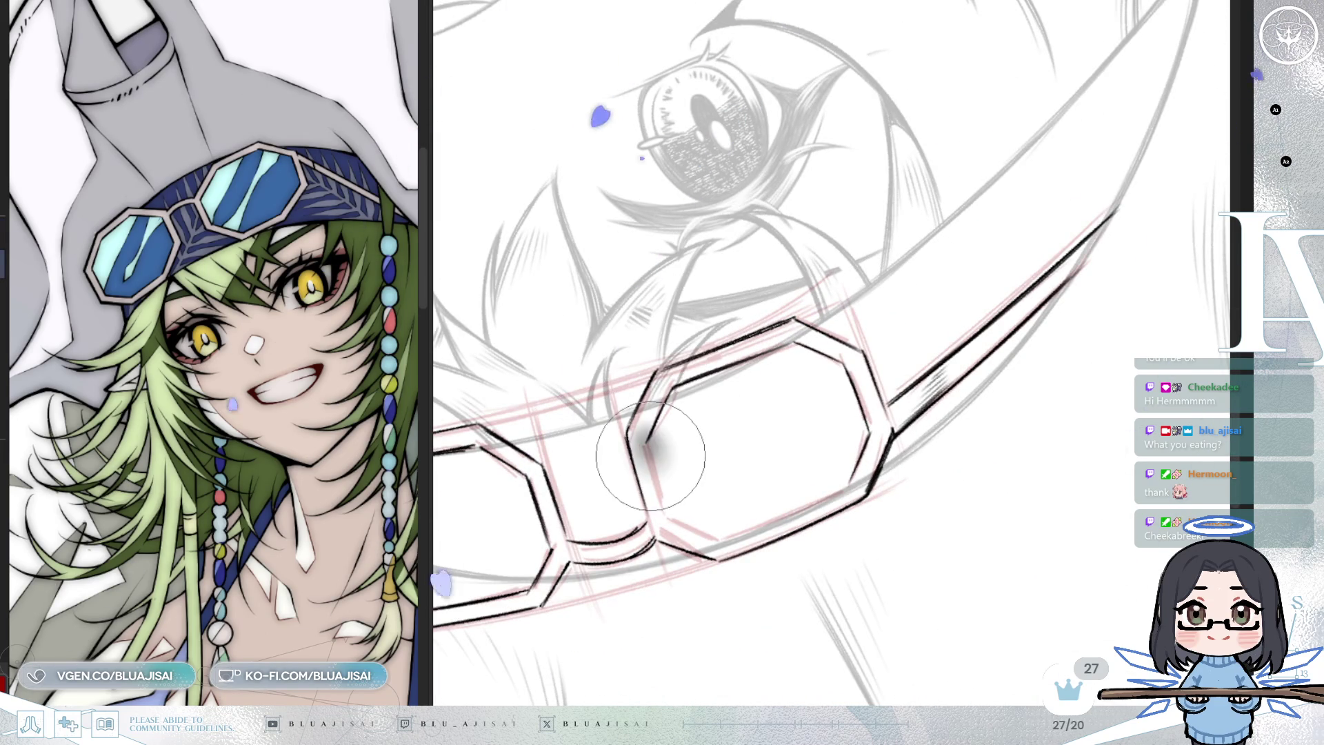
{"action": "key", "text": "]"}
{"action": "key", "text": "]"}
{"action": "key", "text": "]"}
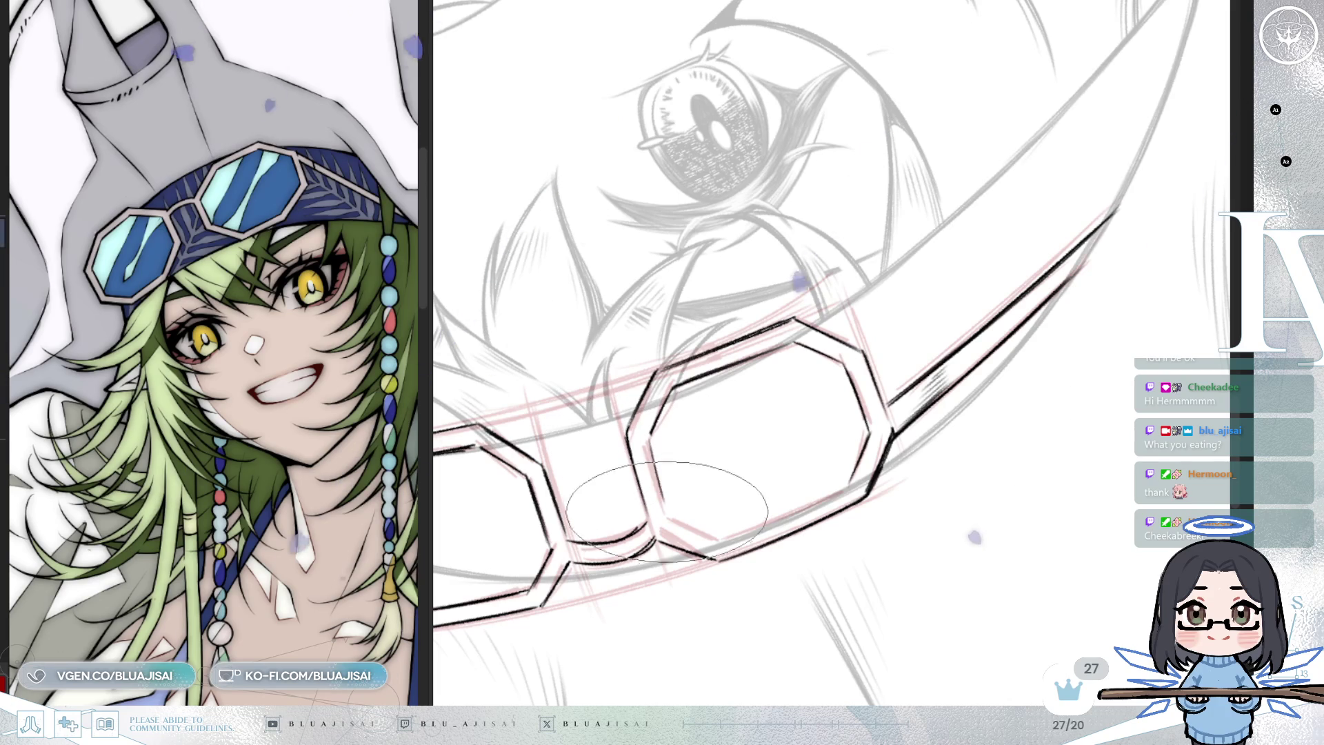
{"action": "mouse_move", "coordinate": [669, 509]}
{"action": "left_mouse_down"}
{"action": "mouse_move", "coordinate": [665, 431]}
{"action": "mouse_move", "coordinate": [635, 437]}
{"action": "mouse_move", "coordinate": [669, 417]}
{"action": "left_mouse_up"}
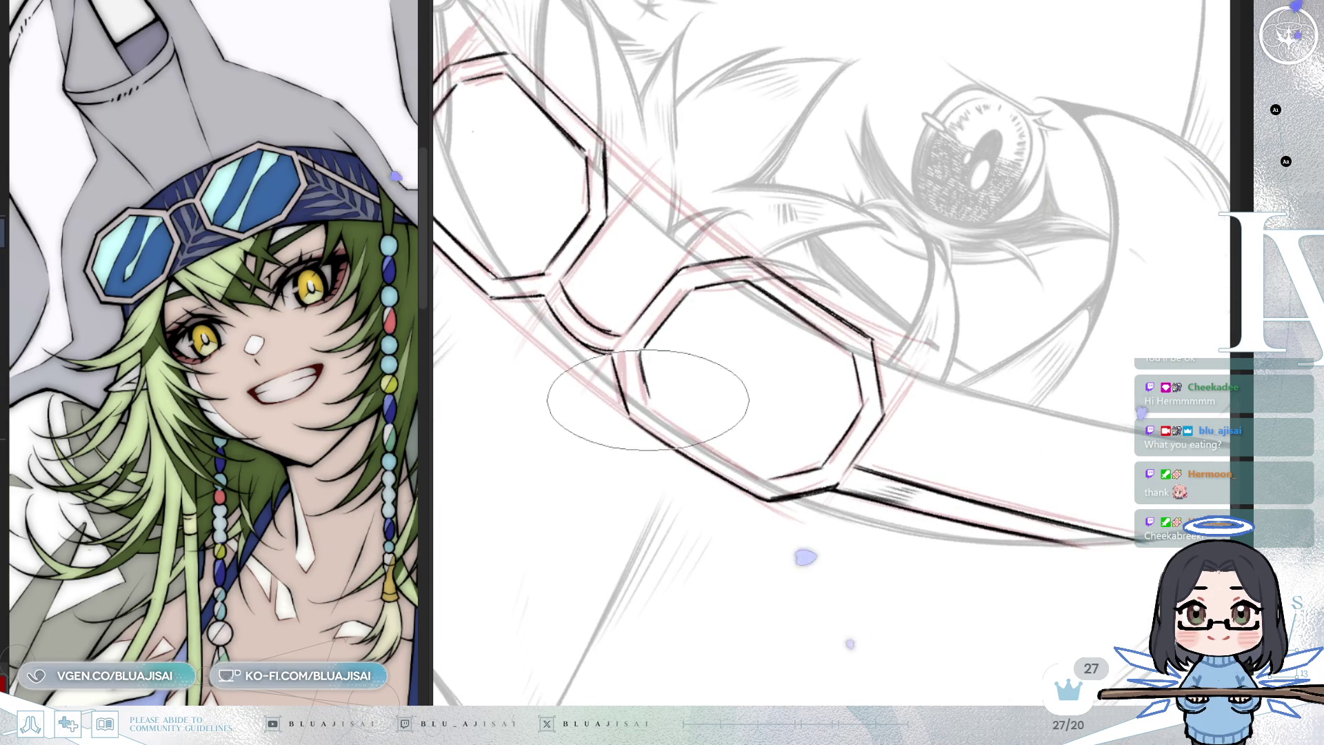
{"action": "left_click_drag", "start_coordinate": [621, 333], "coordinate": [685, 263]}
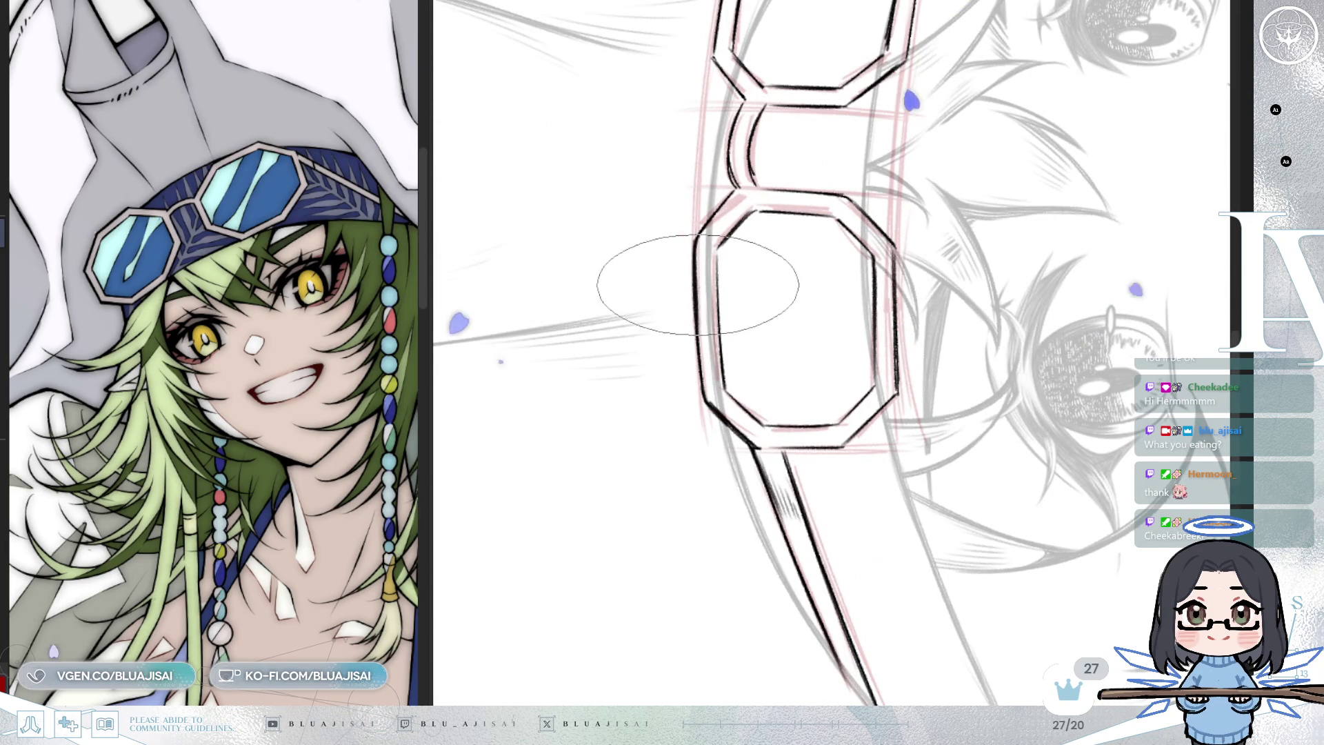
{"action": "scroll", "coordinate": [696, 296], "scroll_direction": "up", "scroll_amount": 1}
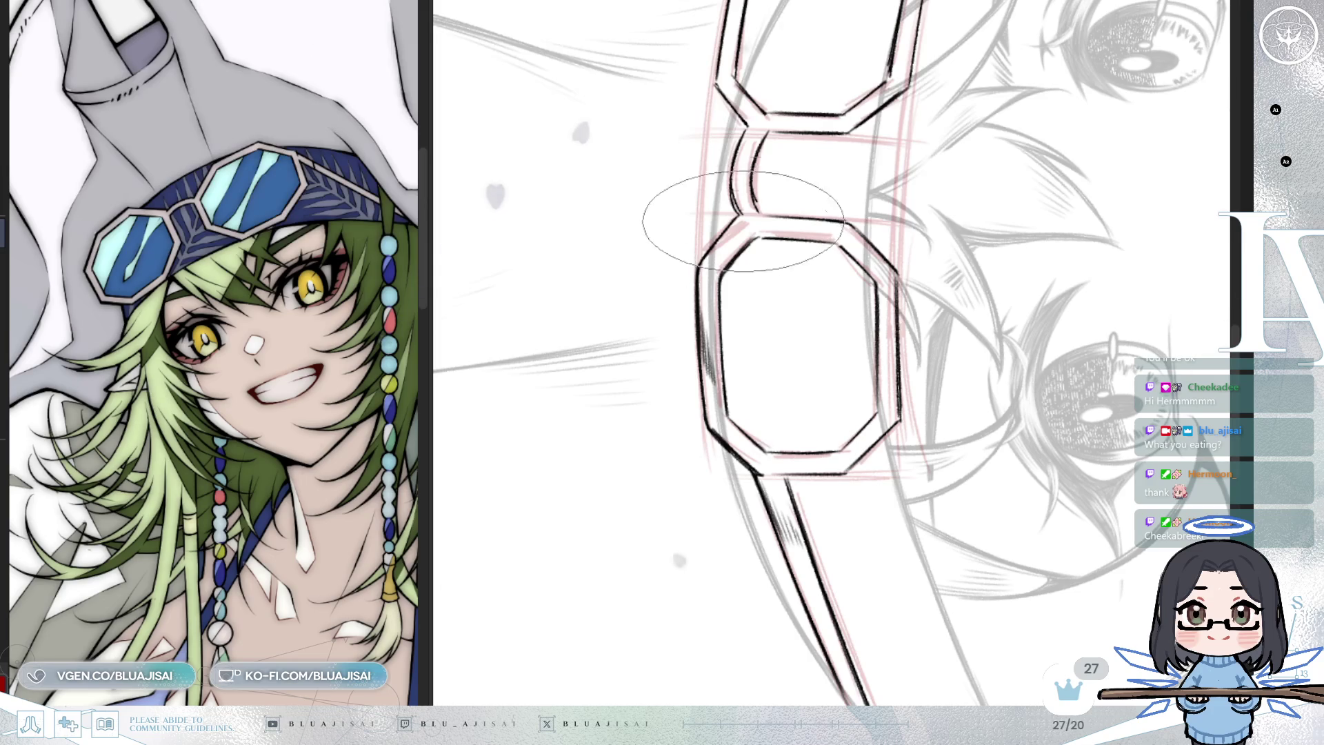
{"action": "scroll", "coordinate": [734, 232], "scroll_direction": "up", "scroll_amount": 3}
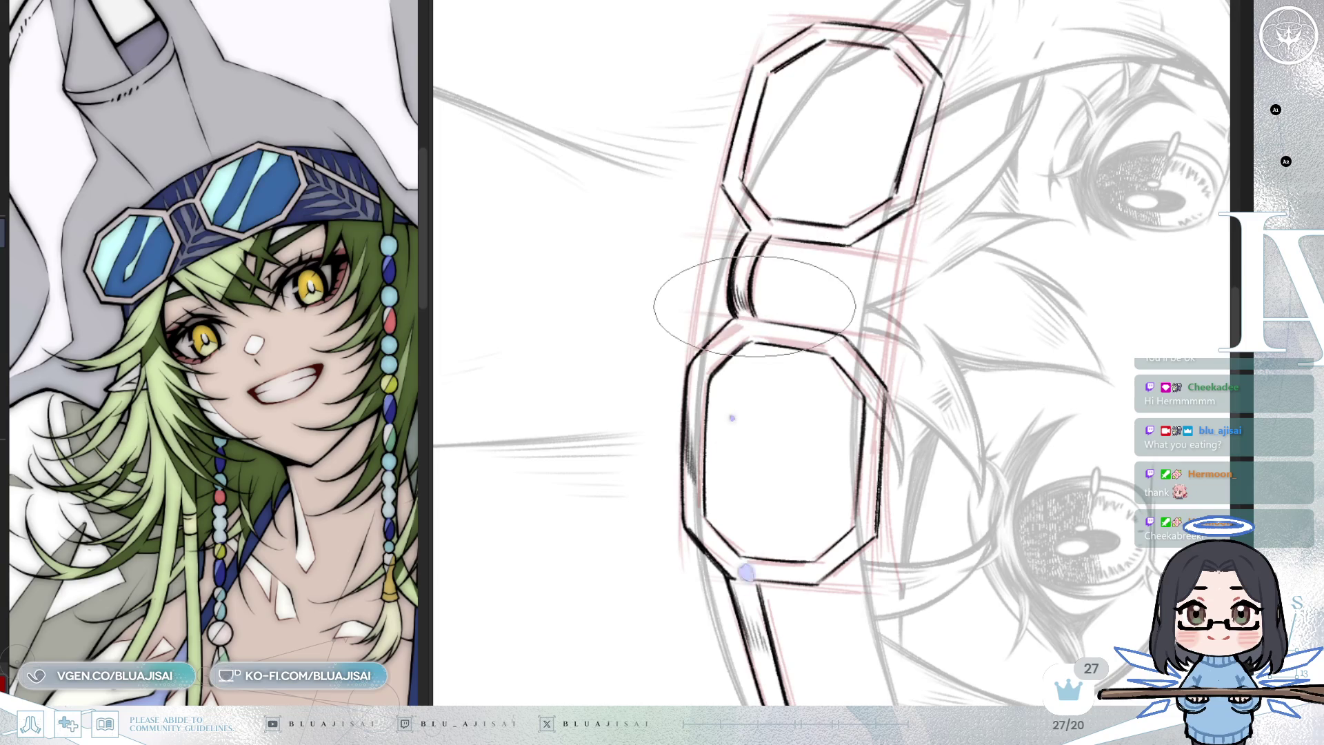
Rotate the canvas in small increments around the lens and mirror it to check the frames
{"action": "key", "text": "minus"}
{"action": "key", "text": "minus"}
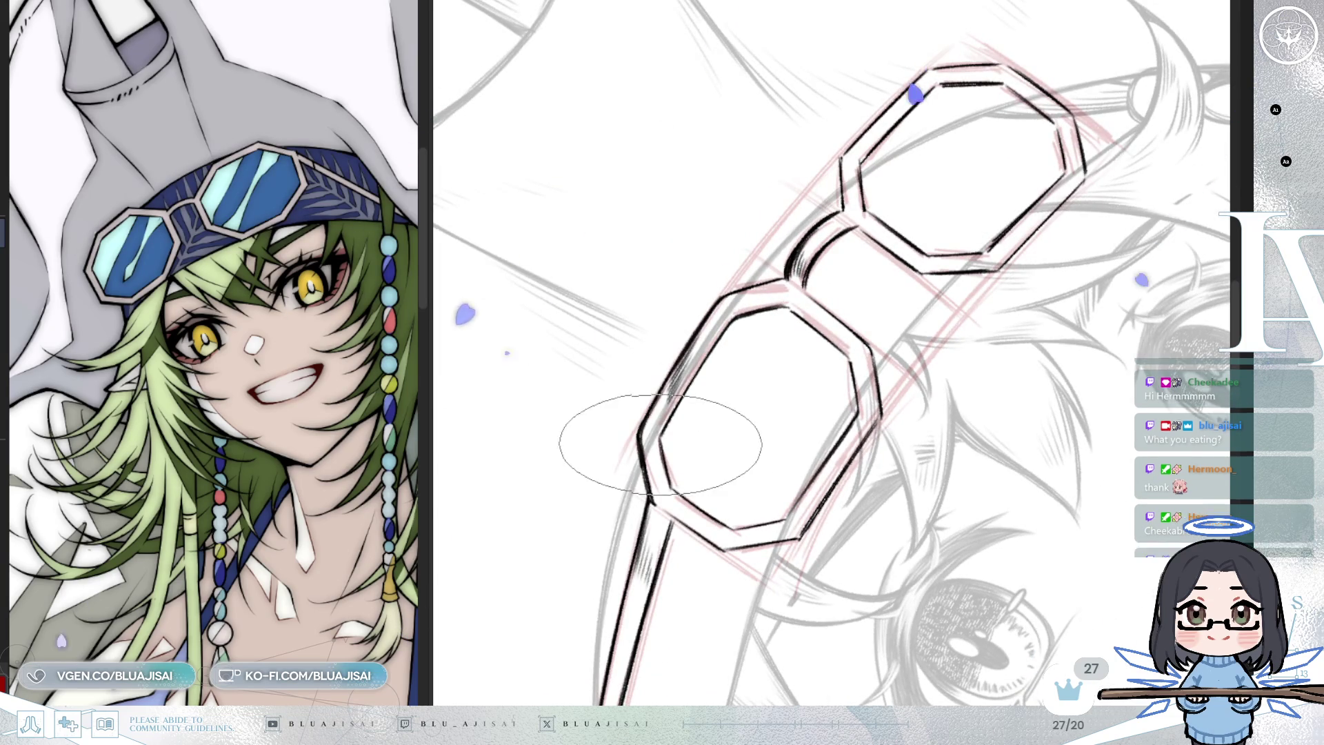
{"action": "key", "text": "equal"}
{"action": "key", "text": "equal"}
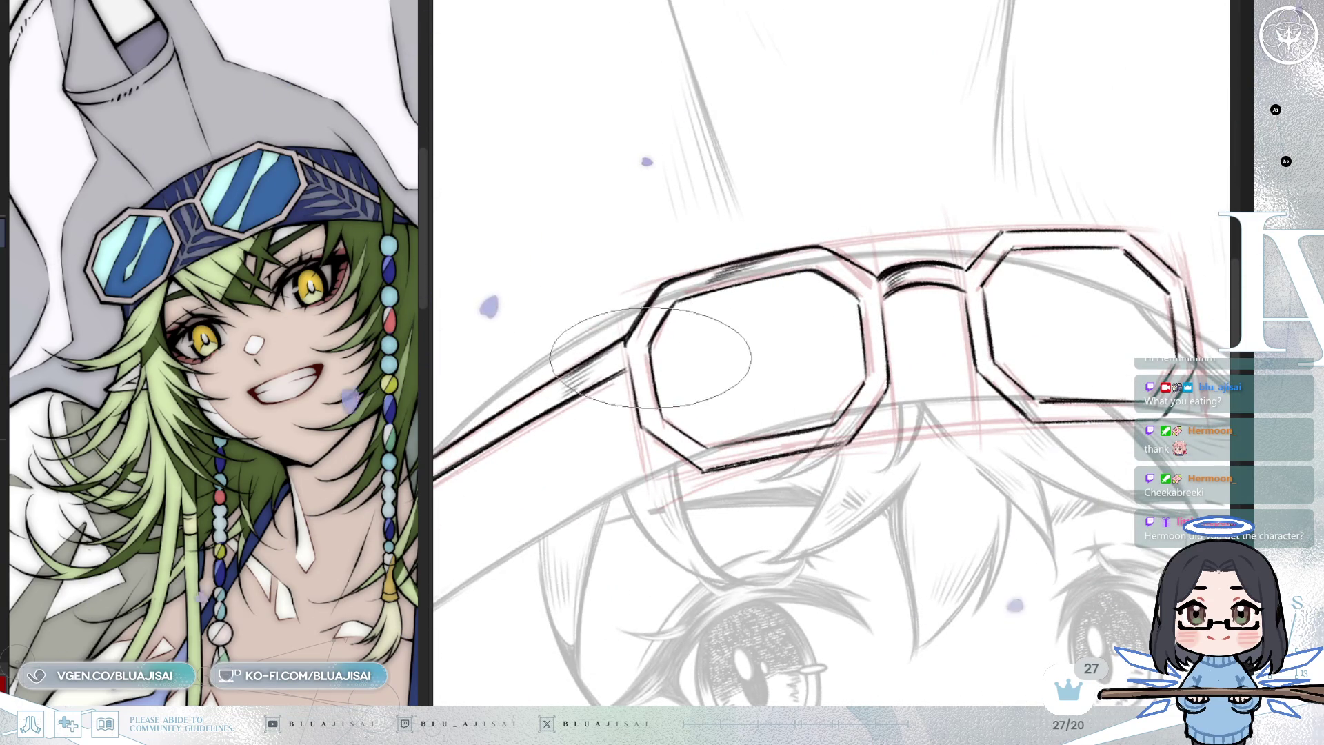
{"action": "key", "text": "minus"}
{"action": "key", "text": "minus"}
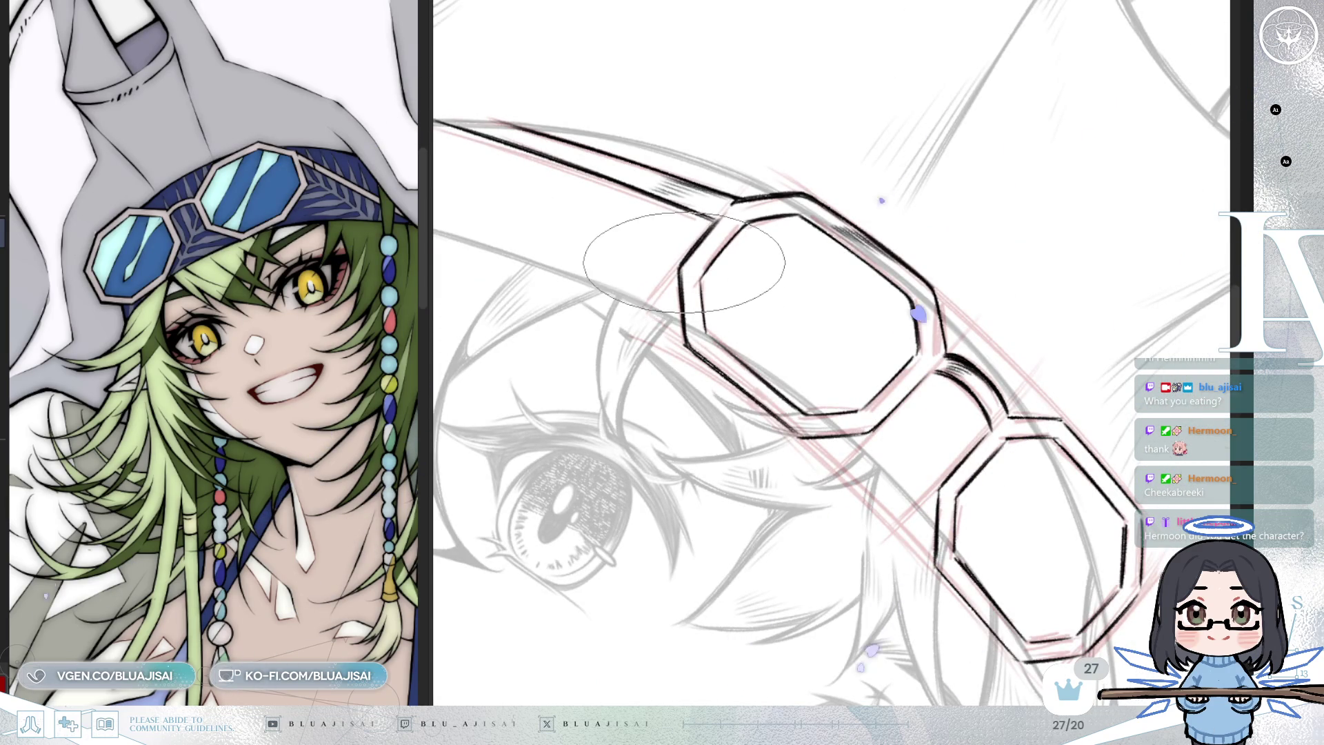
{"action": "key", "text": "minus"}
{"action": "key", "text": "minus"}
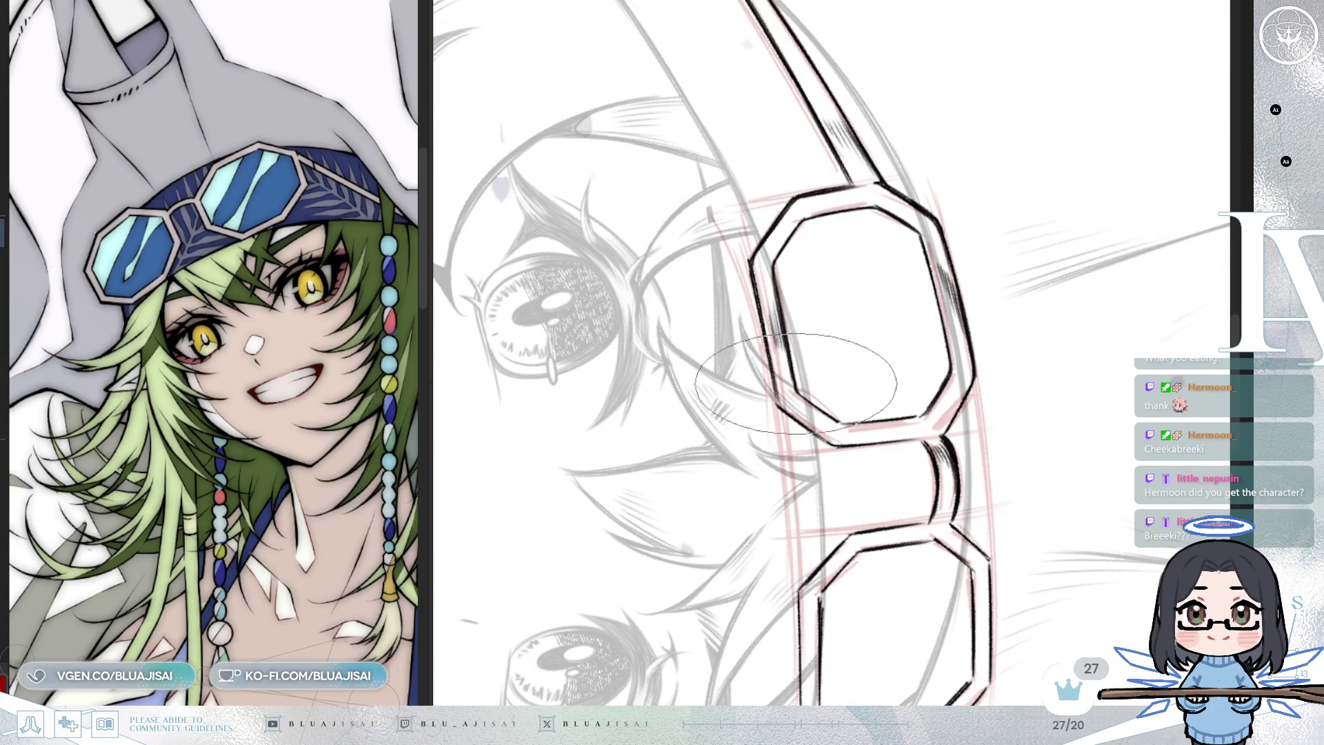
{"action": "key", "text": "asciicircum"}
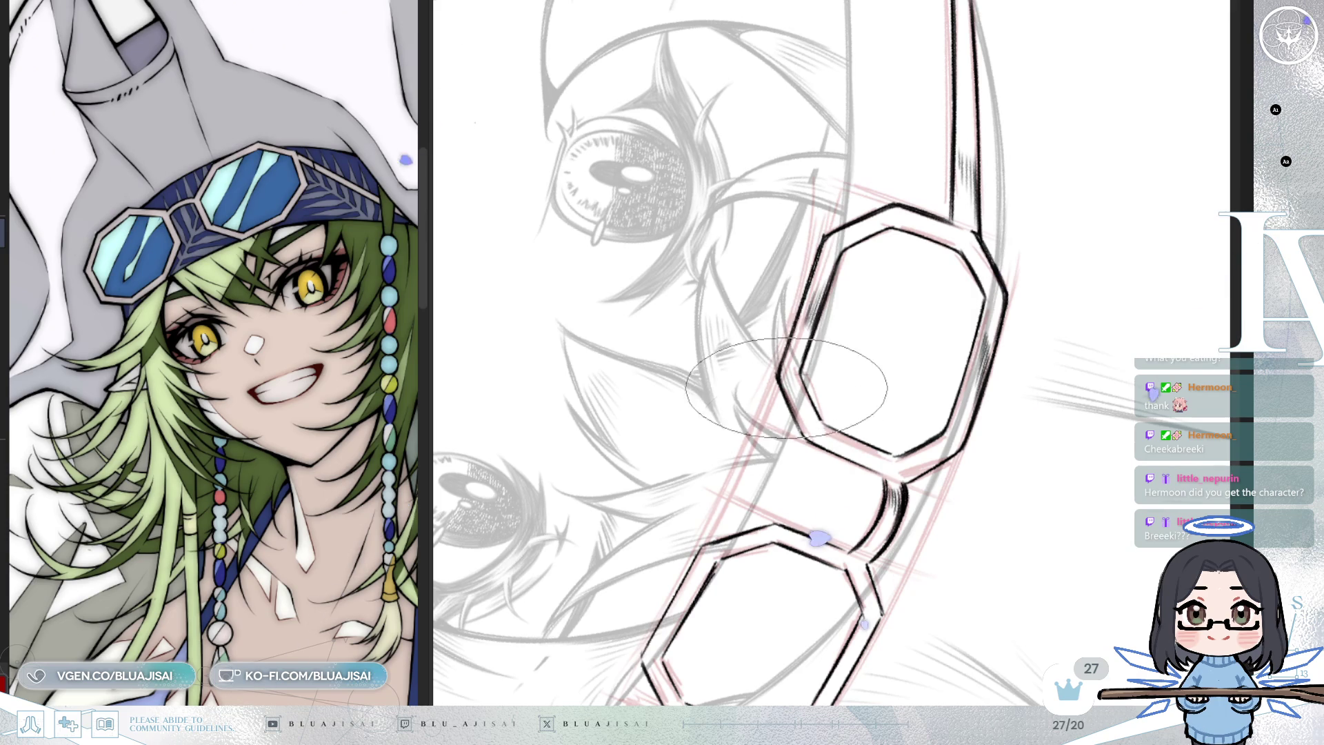
{"action": "key", "text": "asciicircum"}
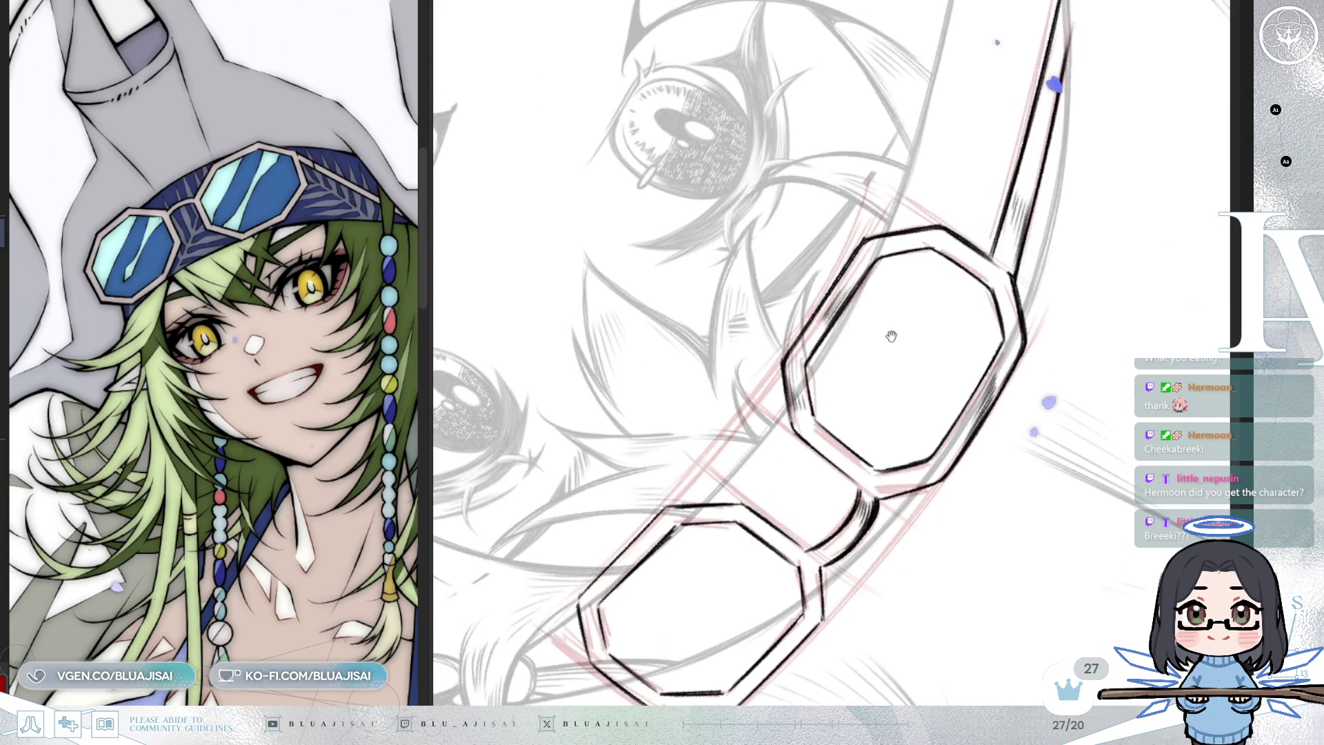
{"action": "left_click_drag", "start_coordinate": [893, 335], "coordinate": [852, 325]}
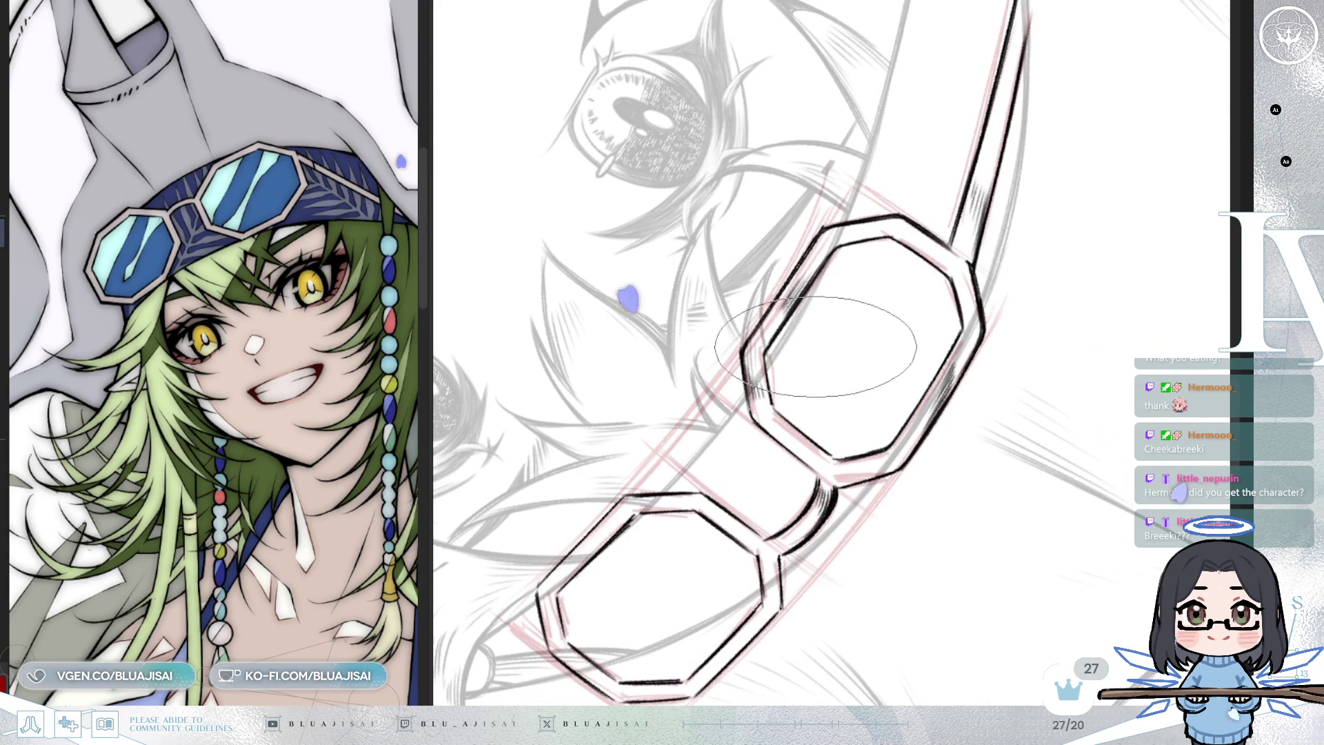
{"action": "key", "text": "asciicircum"}
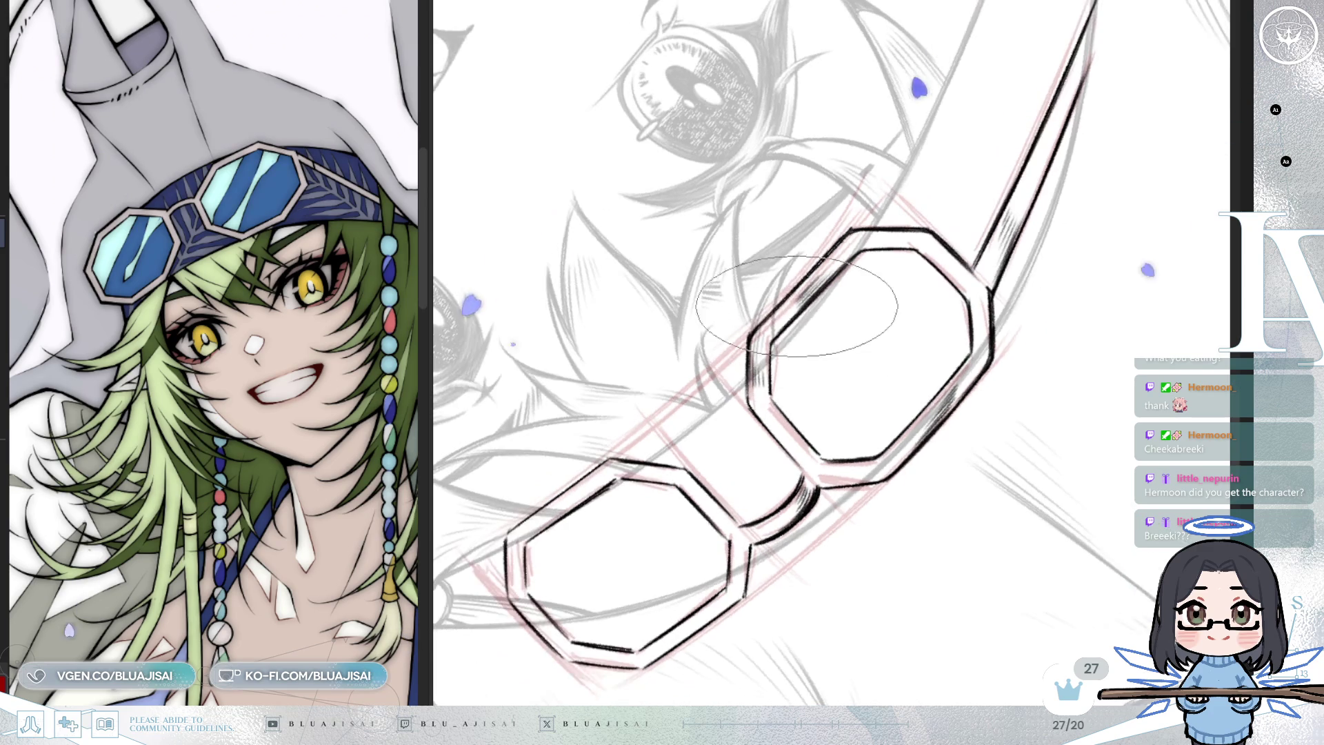
{"action": "key", "text": "asciicircum"}
{"action": "key", "text": "asciicircum"}
{"action": "key", "text": "asciicircum"}
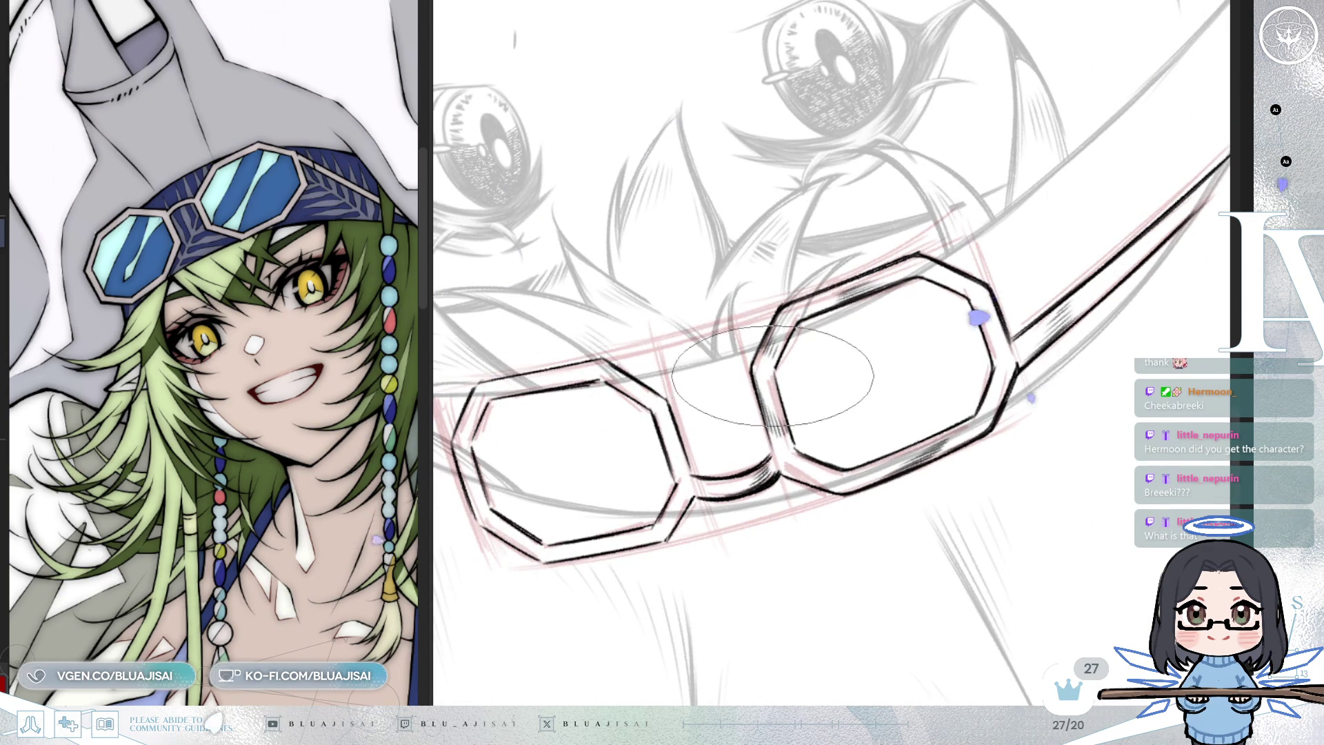
{"action": "key", "text": "minus"}
{"action": "key", "text": "minus"}
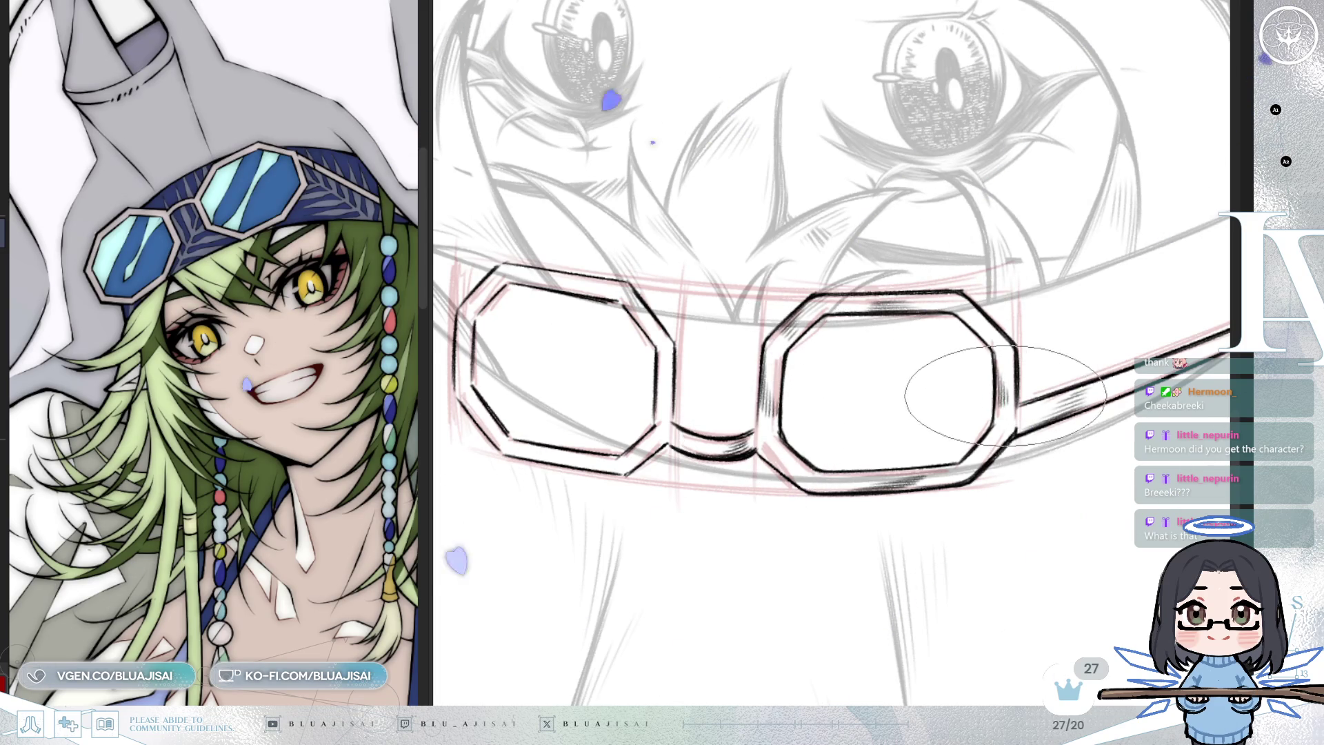
{"action": "key", "text": "h"}
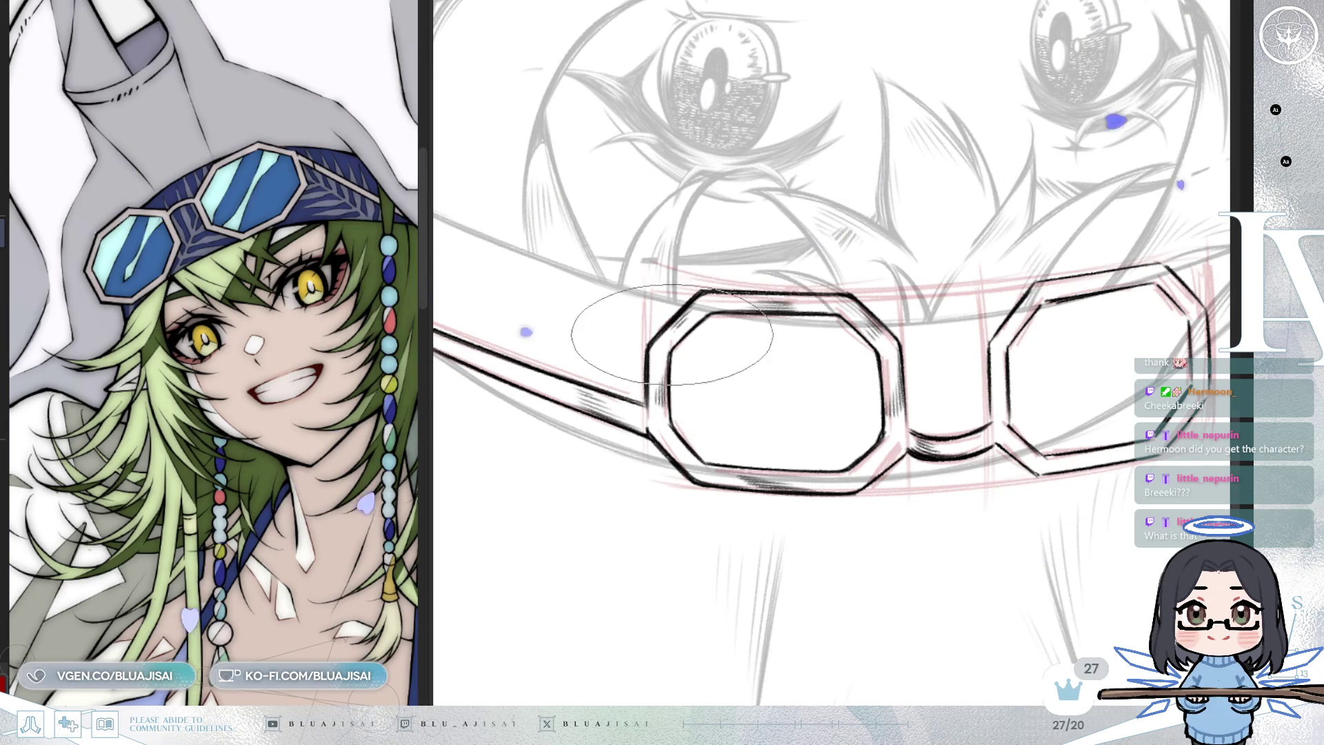
{"action": "key", "text": "Delete"}
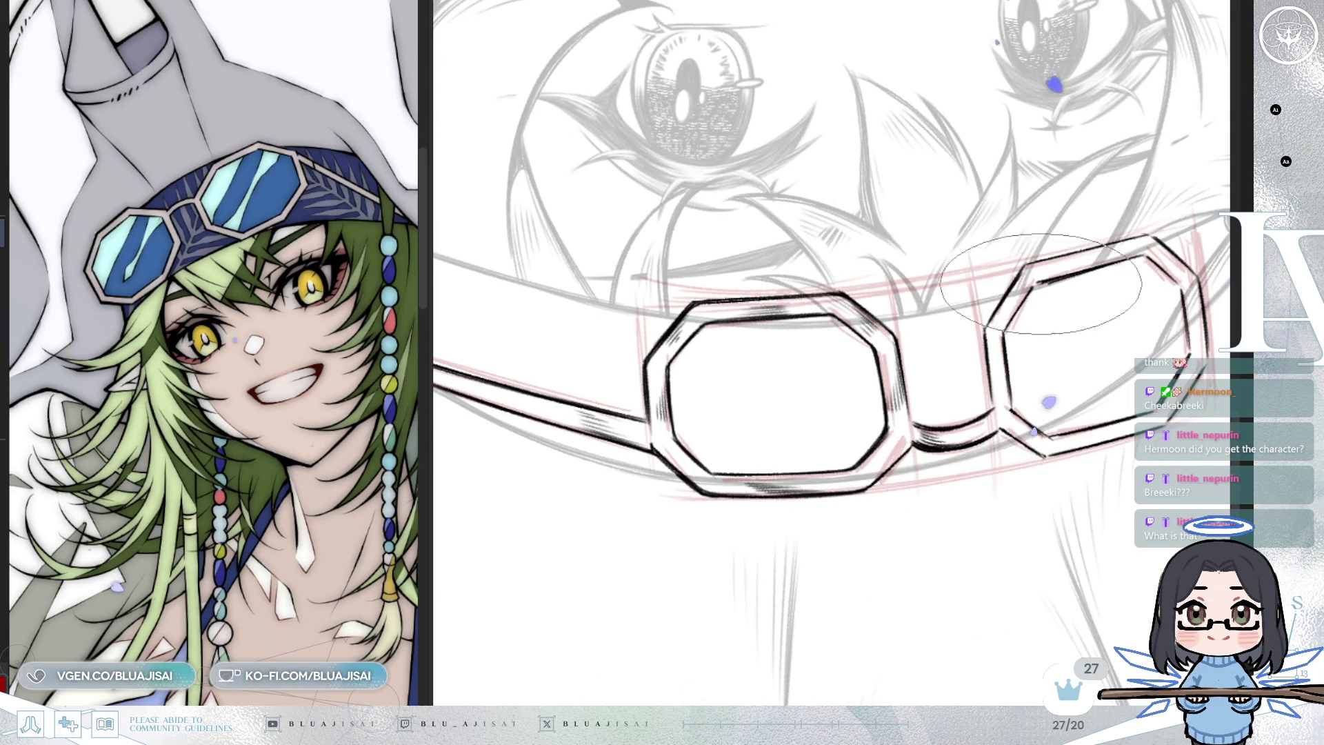
{"action": "key", "text": "Delete"}
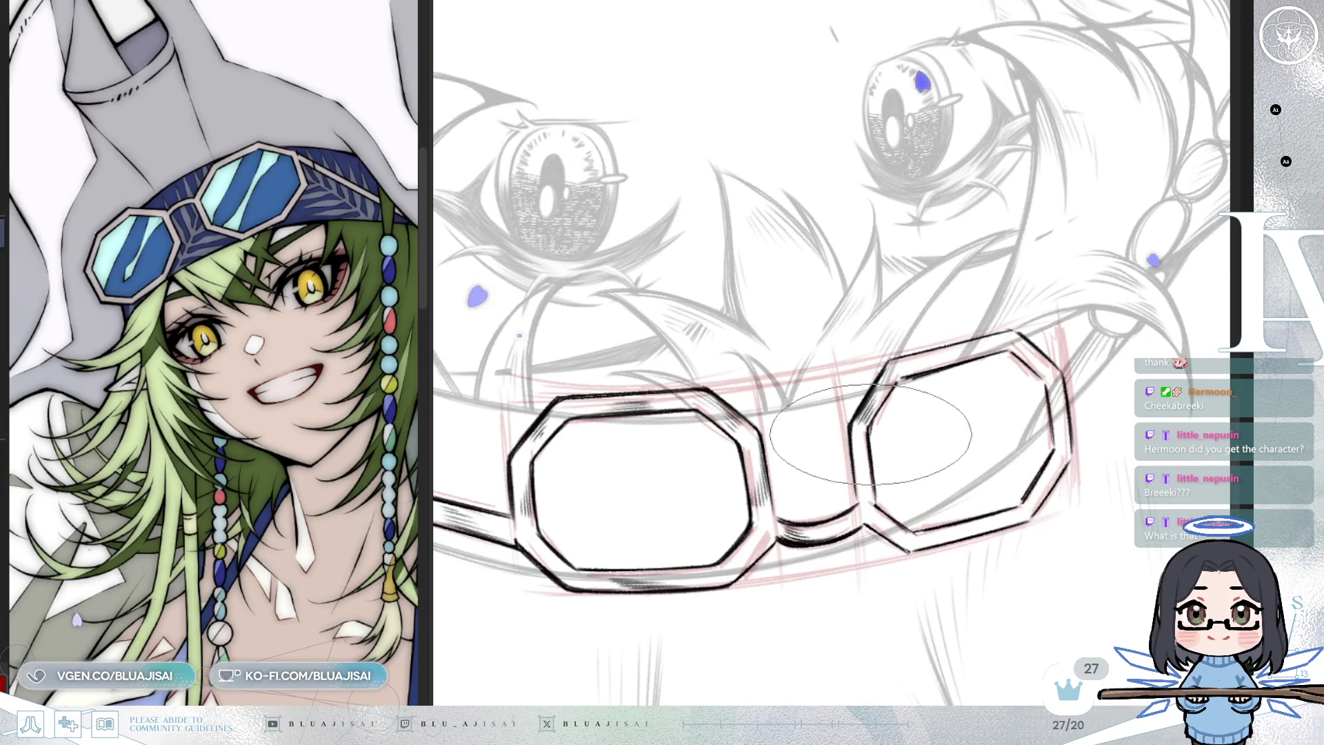
{"action": "mouse_move", "coordinate": [886, 398]}
{"action": "left_mouse_down"}
{"action": "mouse_move", "coordinate": [935, 372]}
{"action": "mouse_move", "coordinate": [854, 444]}
{"action": "left_mouse_up"}
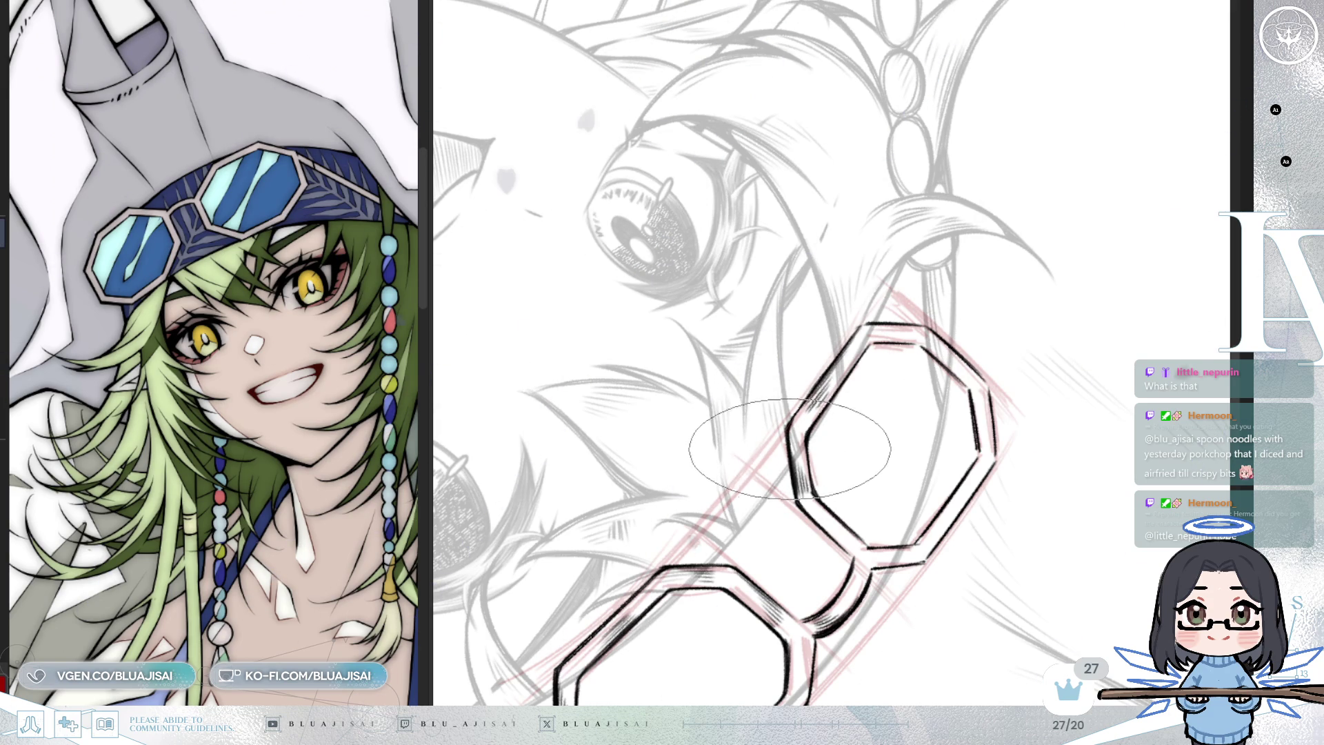
Hatch along the goggle frame's upper-left edge, rotating the view and flipping it to check
{"action": "mouse_move", "coordinate": [789, 422]}
{"action": "left_mouse_down"}
{"action": "mouse_move", "coordinate": [818, 362]}
{"action": "mouse_move", "coordinate": [860, 469]}
{"action": "left_mouse_up"}
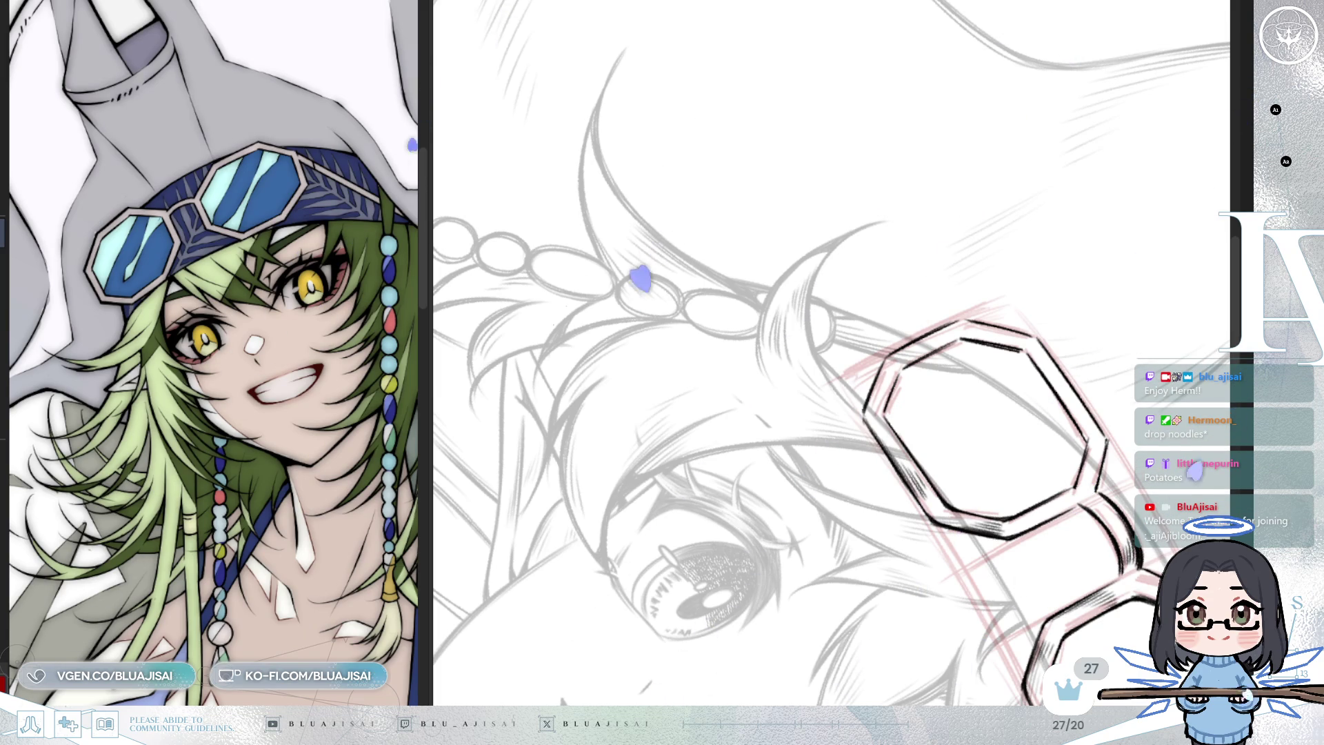
{"action": "left_click_drag", "start_coordinate": [828, 310], "coordinate": [866, 338]}
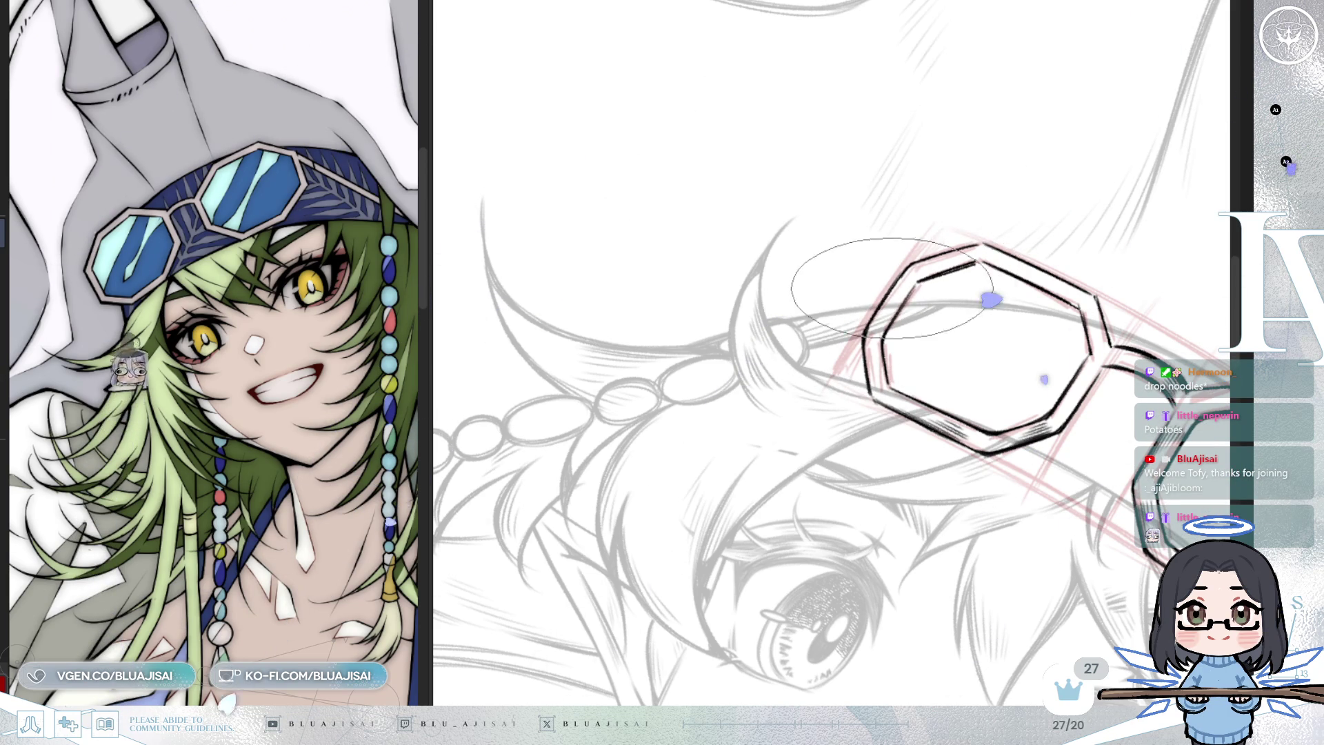
{"action": "mouse_move", "coordinate": [891, 286]}
{"action": "left_mouse_down"}
{"action": "mouse_move", "coordinate": [909, 304]}
{"action": "mouse_move", "coordinate": [870, 399]}
{"action": "left_mouse_up"}
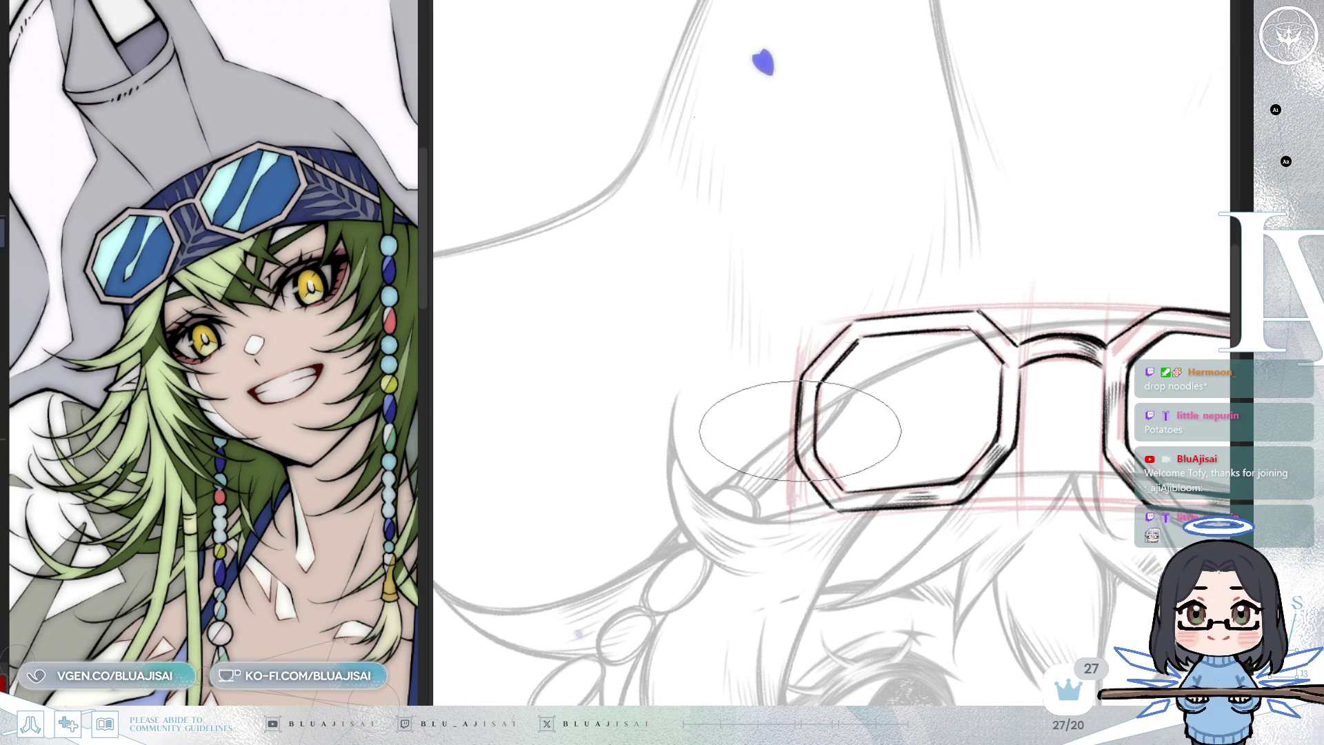
{"action": "left_click_drag", "start_coordinate": [793, 434], "coordinate": [831, 303]}
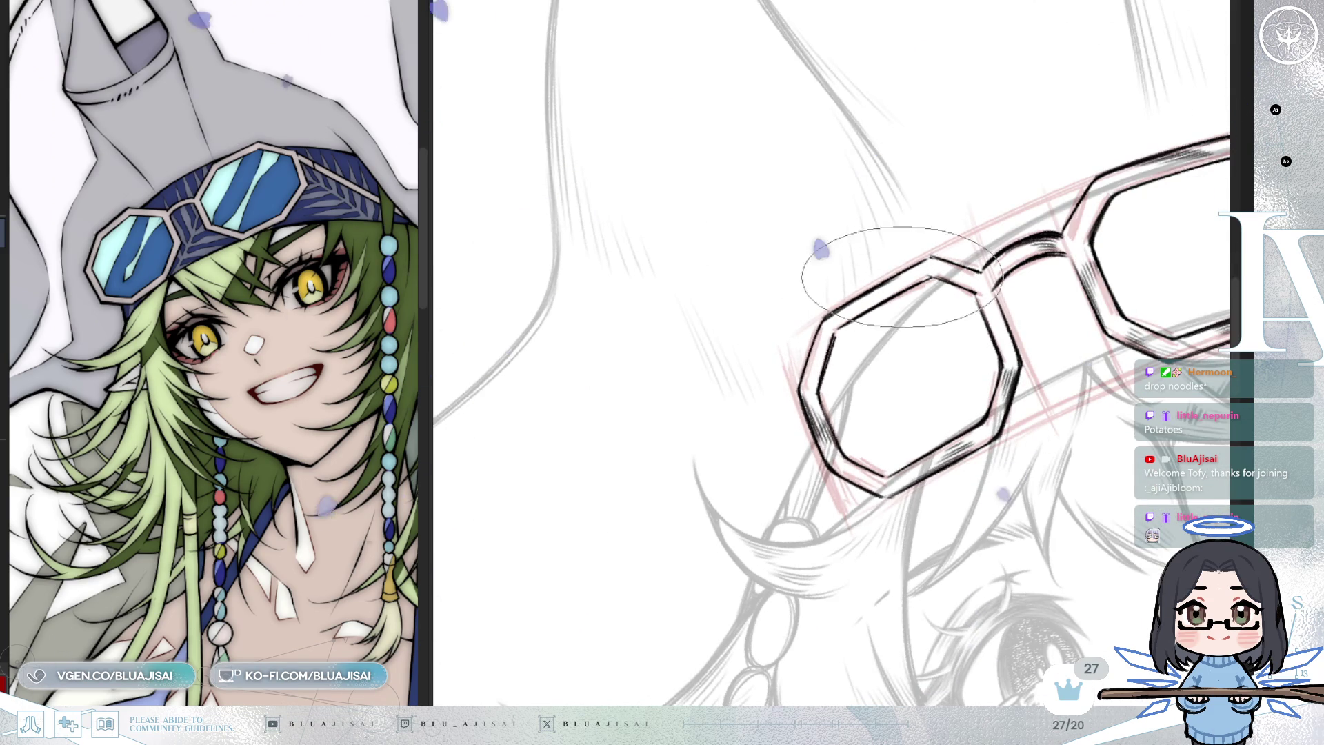
{"action": "left_click_drag", "start_coordinate": [886, 293], "coordinate": [851, 311]}
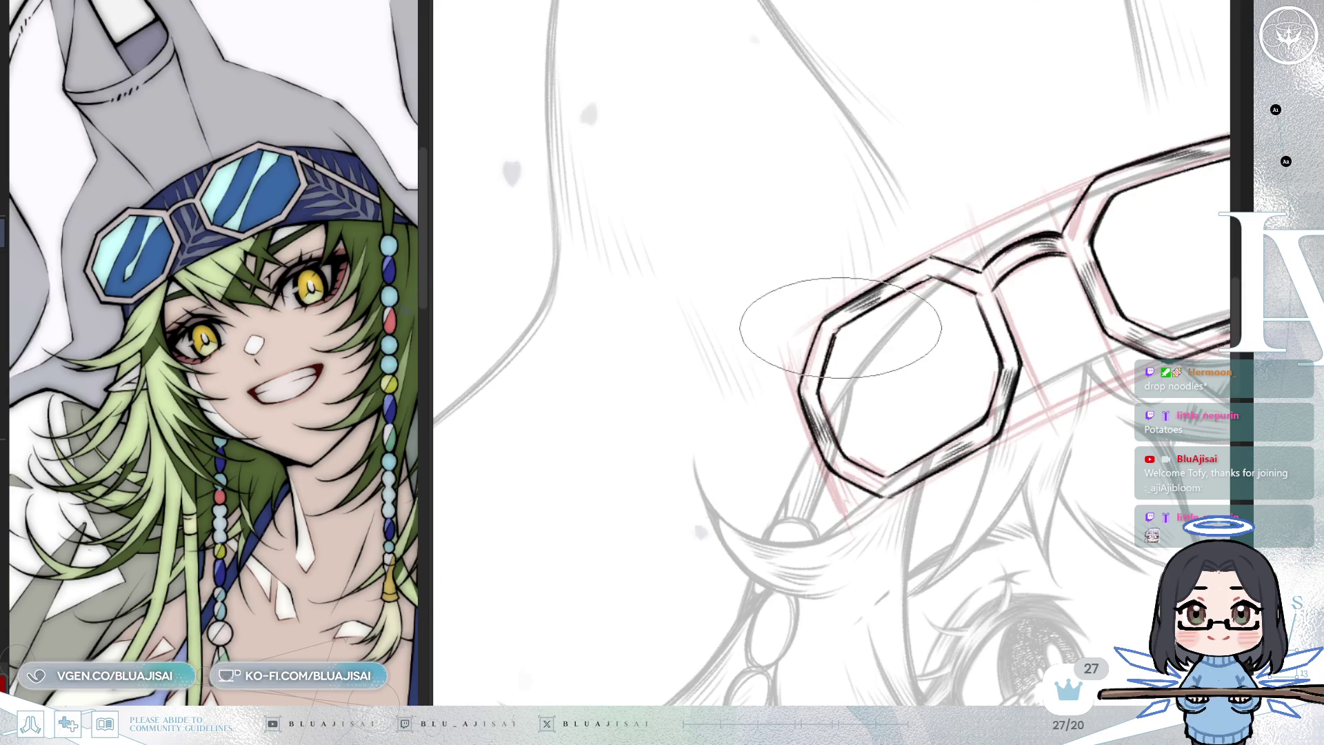
{"action": "left_click_drag", "start_coordinate": [852, 319], "coordinate": [779, 231]}
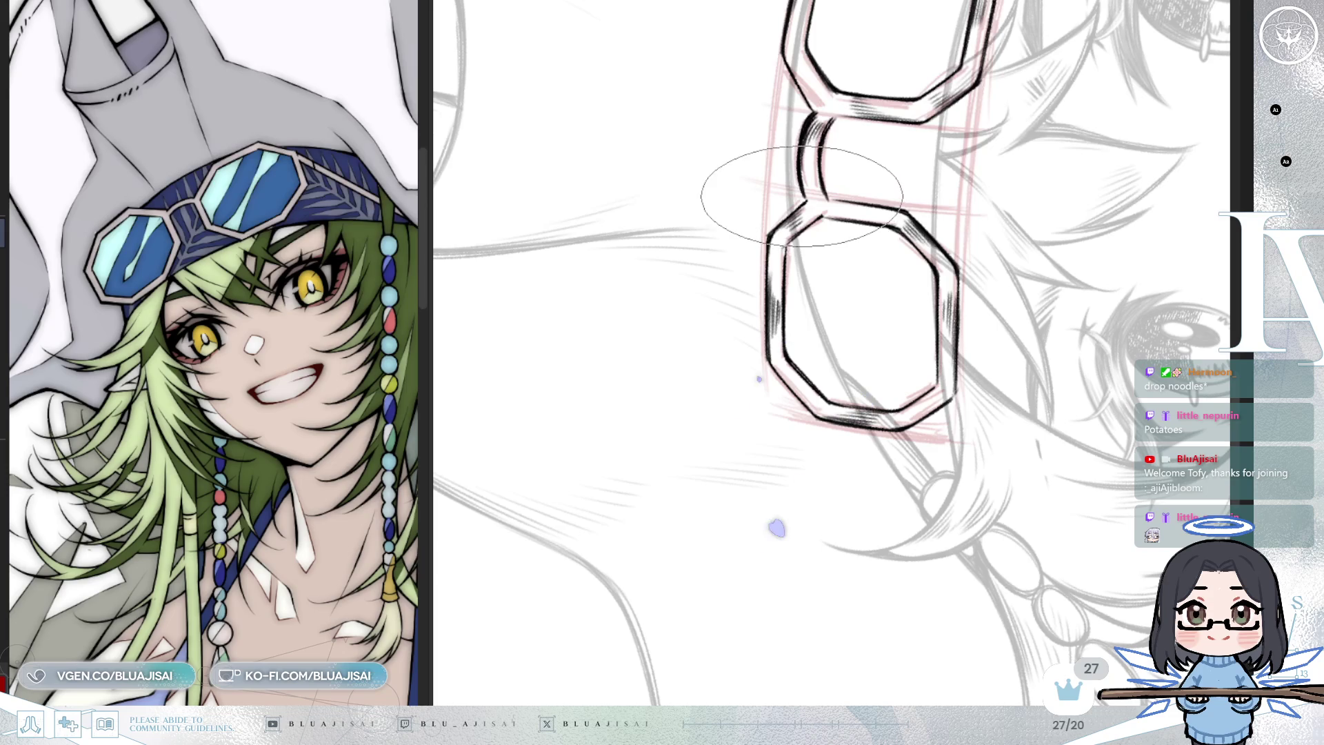
{"action": "mouse_move", "coordinate": [754, 207]}
{"action": "left_mouse_down"}
{"action": "mouse_move", "coordinate": [828, 222]}
{"action": "mouse_move", "coordinate": [951, 357]}
{"action": "mouse_move", "coordinate": [928, 365]}
{"action": "left_mouse_up"}
{"action": "key", "text": "m"}
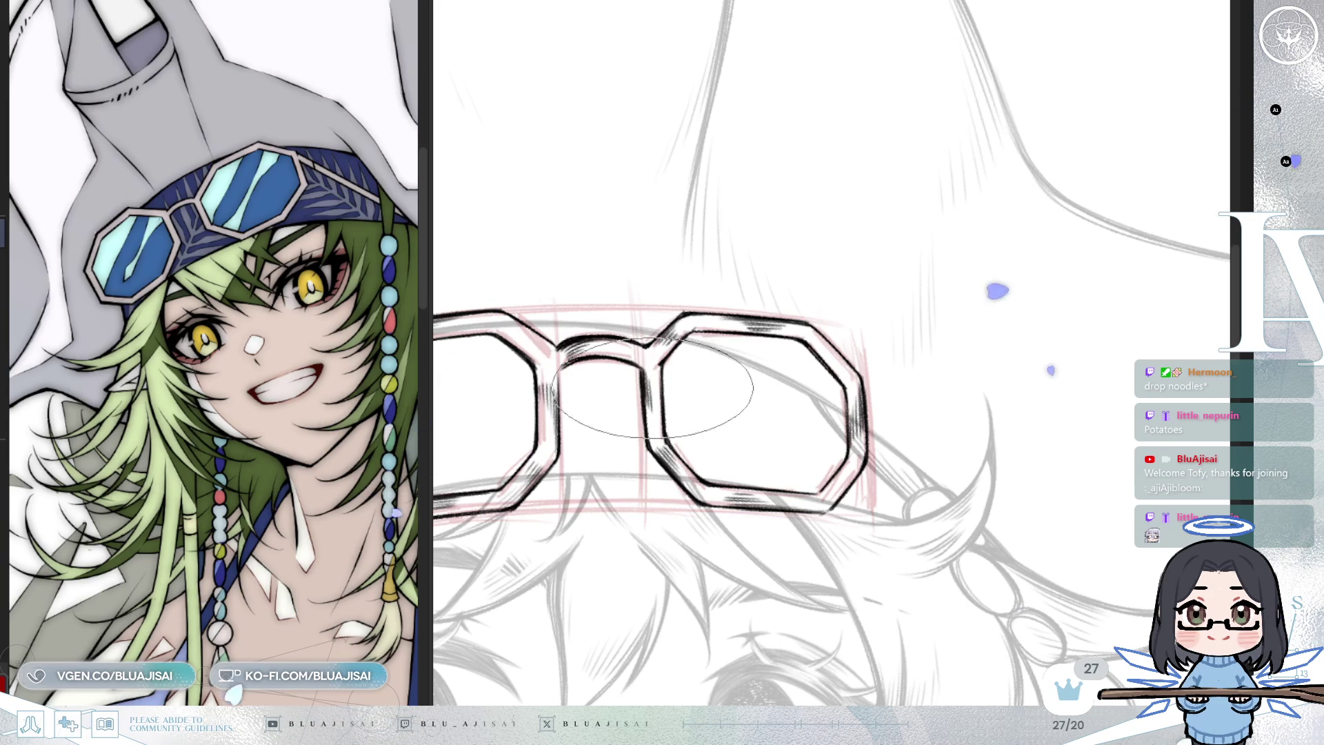
Hide the pink goggle construction lines, then mirror and zoom out to review the hat and face
{"action": "scroll", "coordinate": [918, 296], "scroll_direction": "down", "scroll_amount": 2}
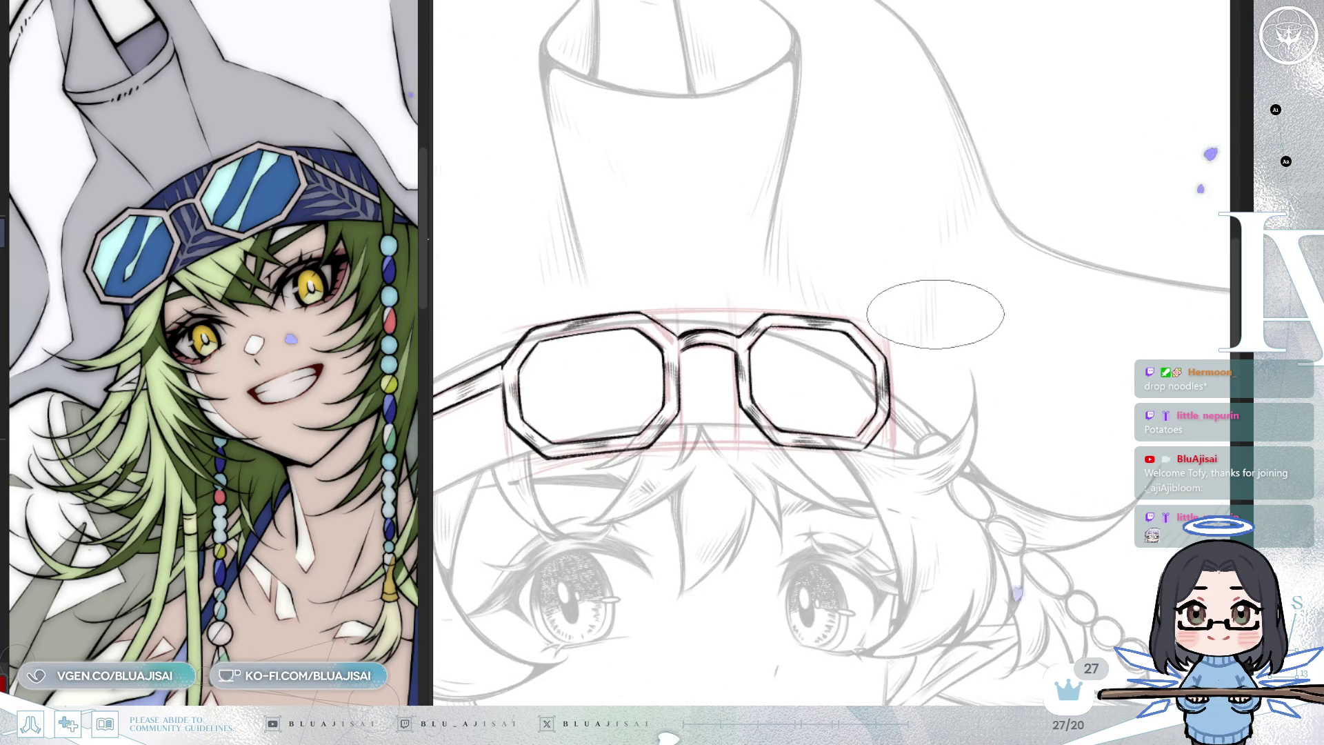
{"action": "scroll", "coordinate": [935, 314], "scroll_direction": "down", "scroll_amount": 2}
{"action": "scroll", "coordinate": [945, 320], "scroll_direction": "down", "scroll_amount": 2}
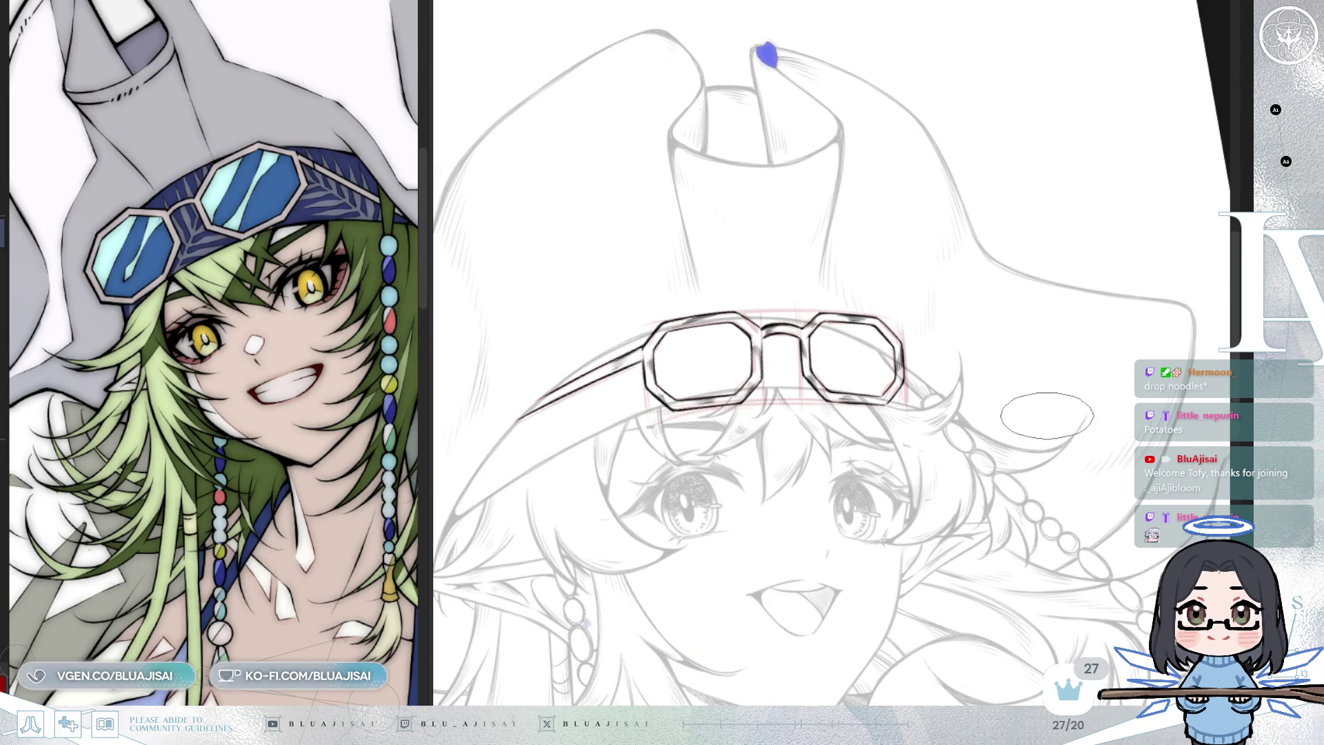
{"action": "key", "text": "Delete"}
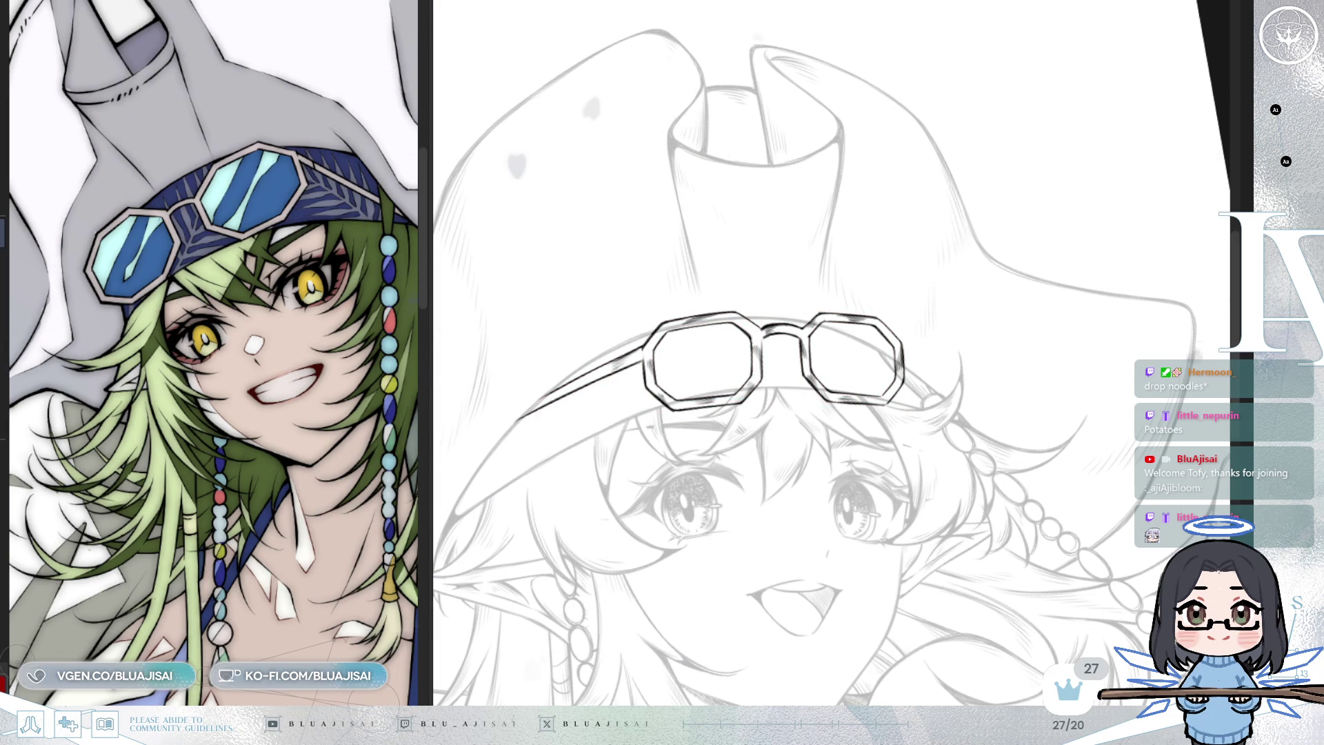
{"action": "key", "text": "h"}
{"action": "key", "text": "minus"}
{"action": "key", "text": "minus"}
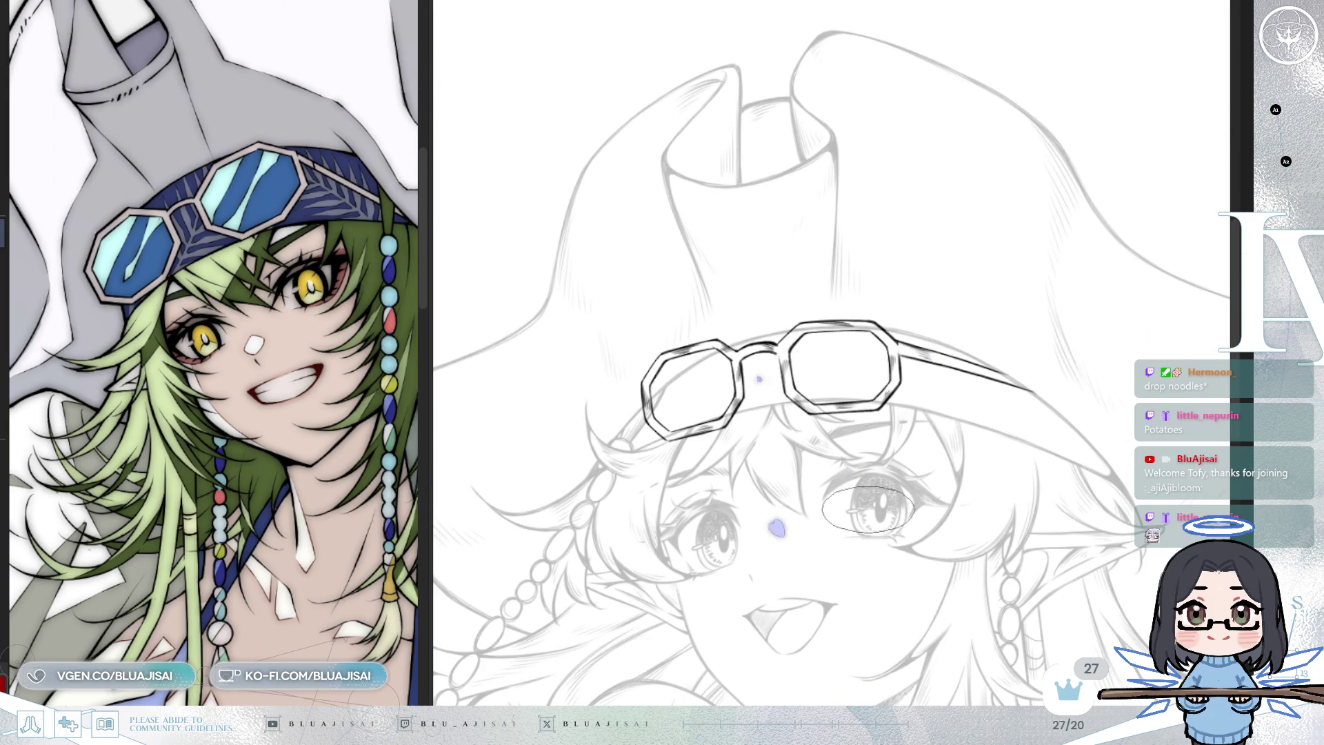
{"action": "scroll", "coordinate": [651, 396], "scroll_direction": "up", "scroll_amount": 2}
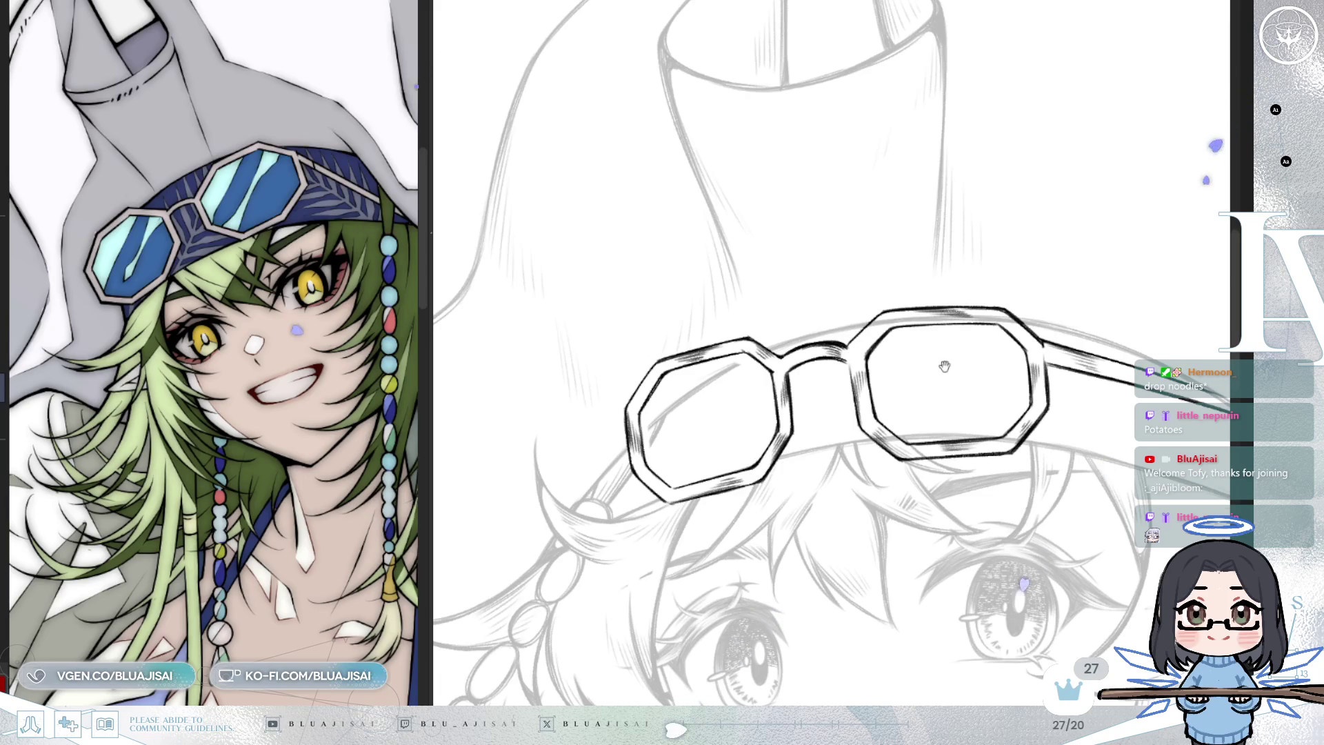
{"action": "left_click_drag", "start_coordinate": [952, 358], "coordinate": [886, 417]}
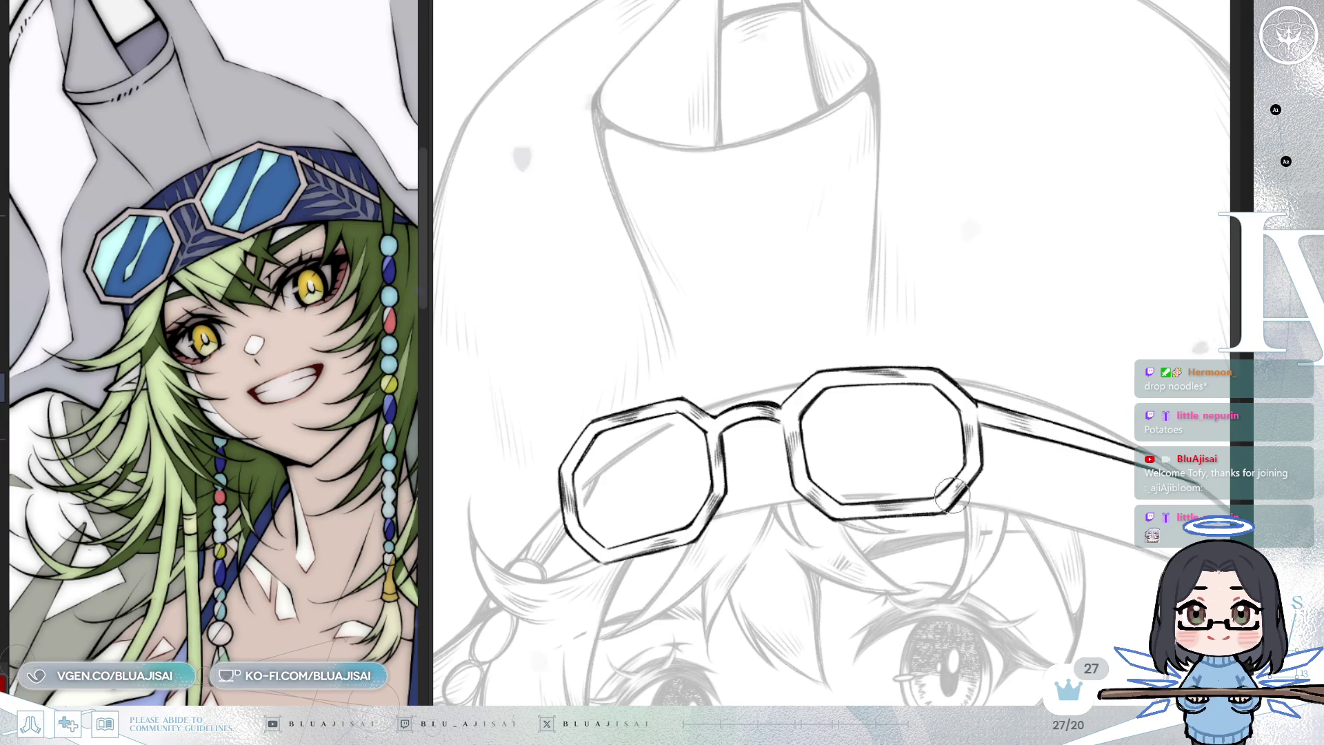
{"action": "key", "text": "ctrl+minus"}
{"action": "key", "text": "ctrl+minus"}
{"action": "key", "text": "ctrl+minus"}
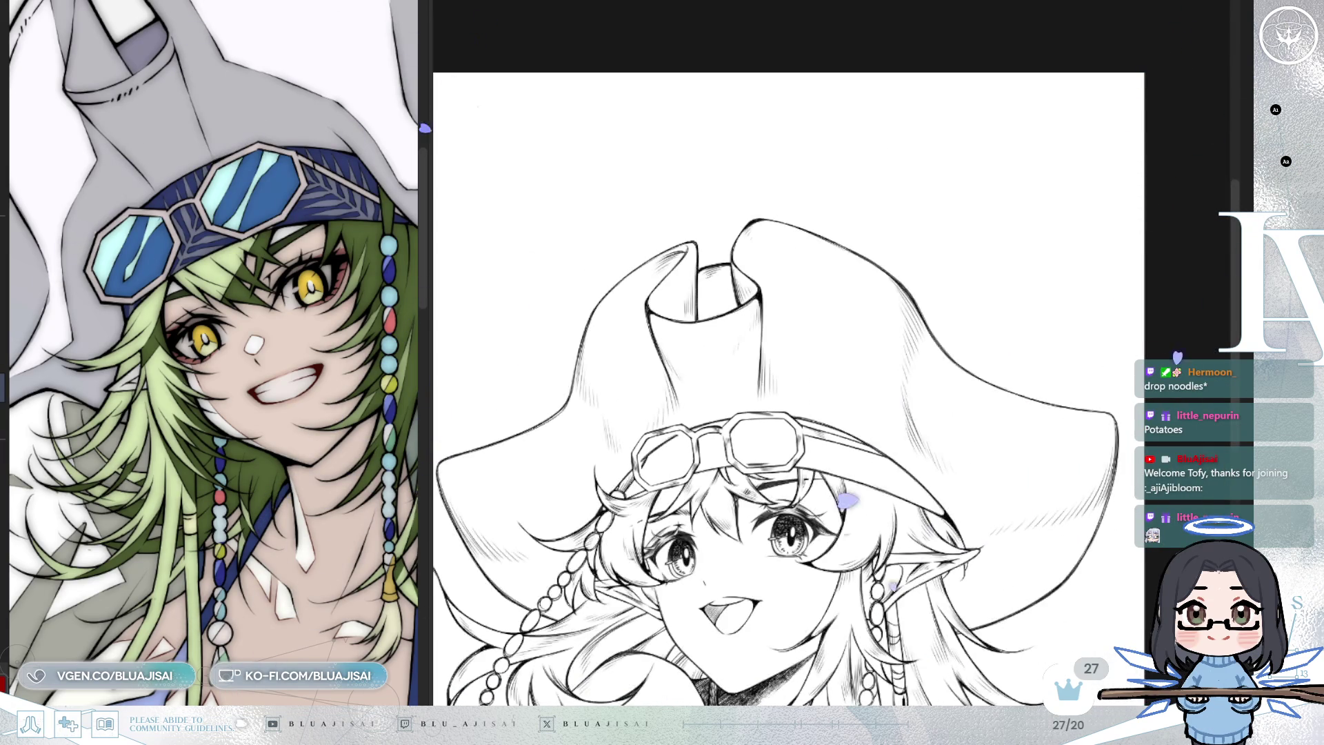
Draw dense diagonal hatching across the goggle strap, left lens and hat brim
{"action": "left_click_drag", "start_coordinate": [1061, 470], "coordinate": [1073, 445]}
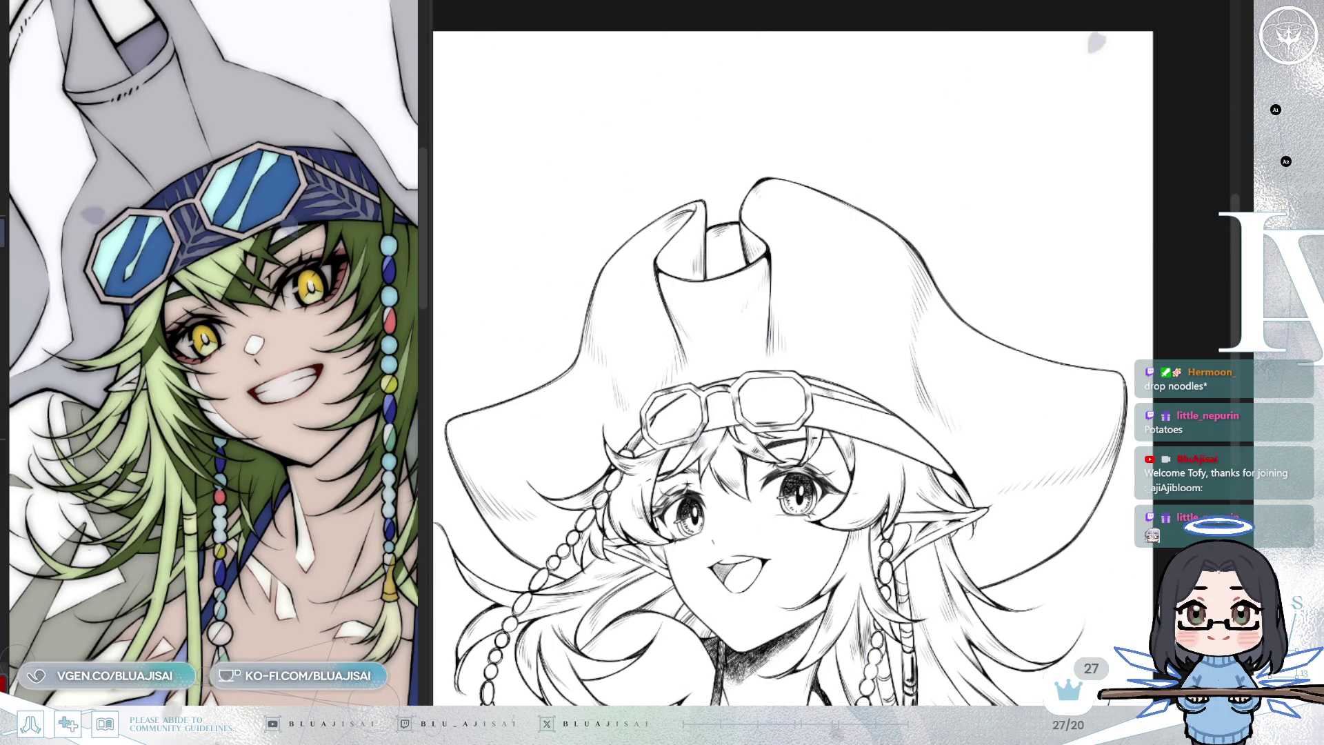
{"action": "scroll", "coordinate": [830, 289], "scroll_direction": "up", "scroll_amount": 3}
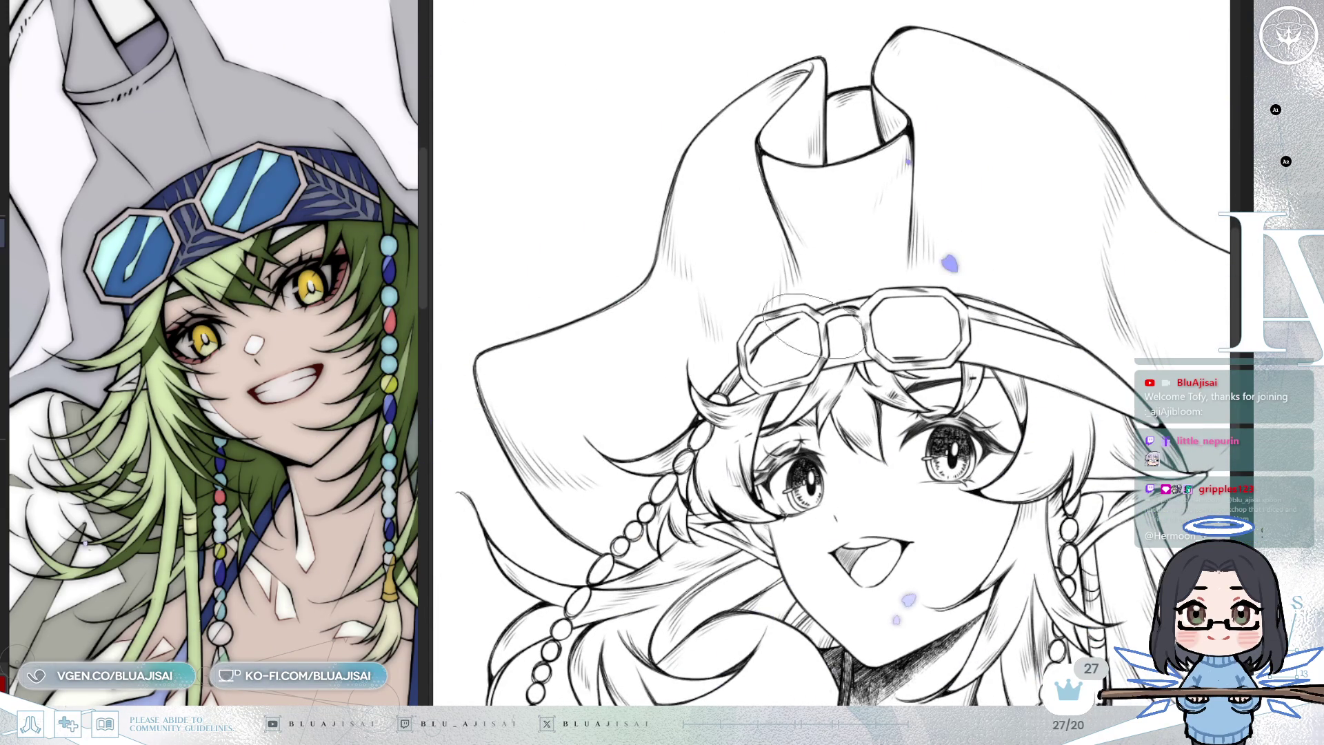
{"action": "mouse_move", "coordinate": [724, 406]}
{"action": "left_mouse_down"}
{"action": "mouse_move", "coordinate": [797, 327]}
{"action": "mouse_move", "coordinate": [751, 386]}
{"action": "mouse_move", "coordinate": [855, 304]}
{"action": "mouse_move", "coordinate": [827, 344]}
{"action": "mouse_move", "coordinate": [890, 297]}
{"action": "mouse_move", "coordinate": [897, 324]}
{"action": "mouse_move", "coordinate": [979, 311]}
{"action": "mouse_move", "coordinate": [1076, 331]}
{"action": "mouse_move", "coordinate": [1103, 358]}
{"action": "mouse_move", "coordinate": [1096, 379]}
{"action": "mouse_move", "coordinate": [1131, 373]}
{"action": "mouse_move", "coordinate": [1117, 390]}
{"action": "mouse_move", "coordinate": [1166, 400]}
{"action": "mouse_move", "coordinate": [1138, 407]}
{"action": "left_mouse_up"}
{"action": "mouse_move", "coordinate": [1096, 338]}
{"action": "left_mouse_down"}
{"action": "mouse_move", "coordinate": [1055, 276]}
{"action": "mouse_move", "coordinate": [917, 258]}
{"action": "mouse_move", "coordinate": [772, 297]}
{"action": "mouse_move", "coordinate": [738, 345]}
{"action": "mouse_move", "coordinate": [828, 359]}
{"action": "mouse_move", "coordinate": [869, 345]}
{"action": "left_mouse_up"}
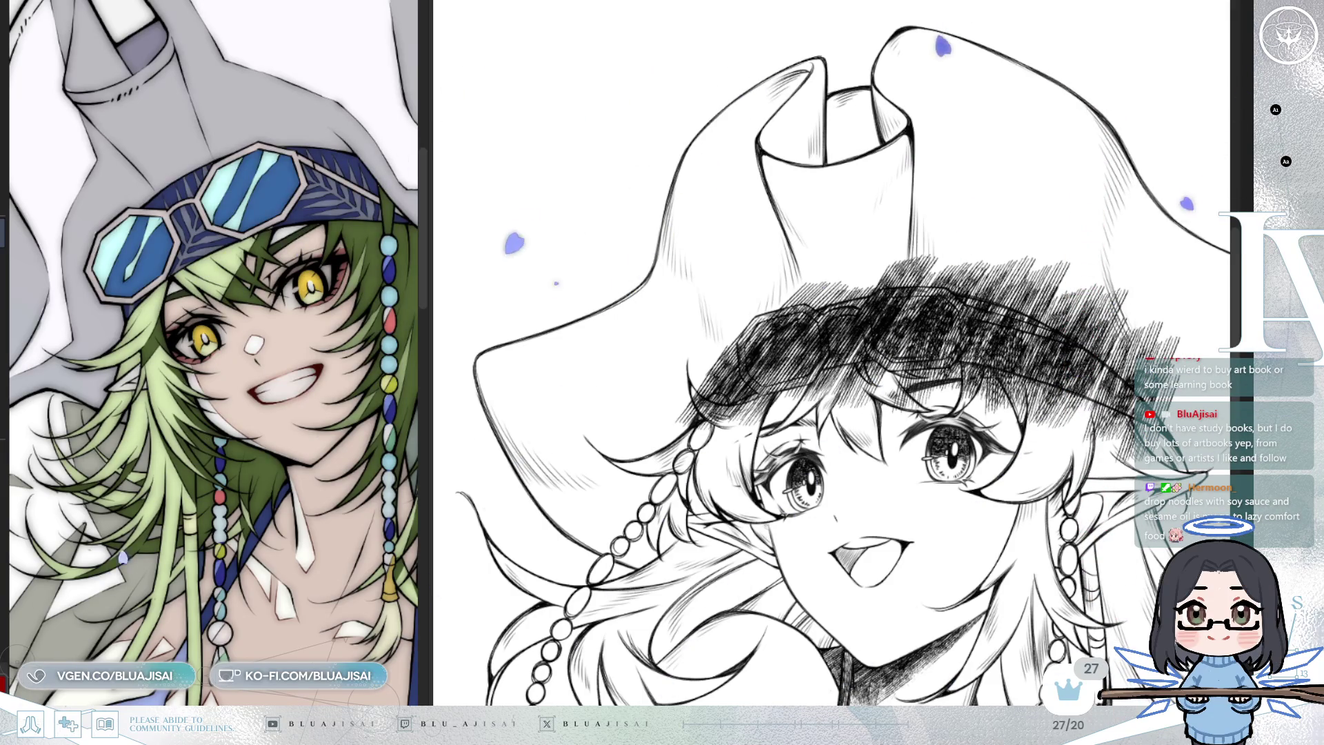
{"action": "key", "text": "ctrl+plus"}
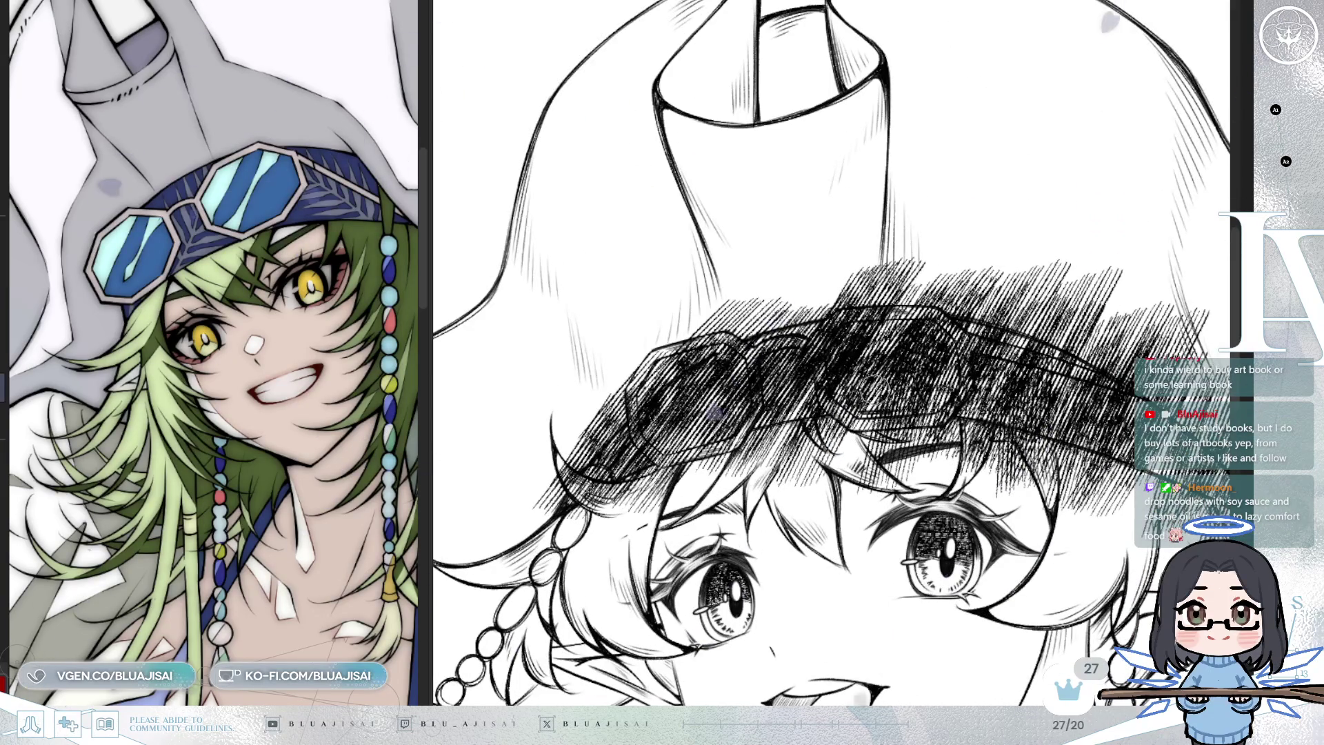
Tone the dark goggle hatching down to grey and paint white over part of the hair hatching
{"action": "key", "text": "ctrl+z"}
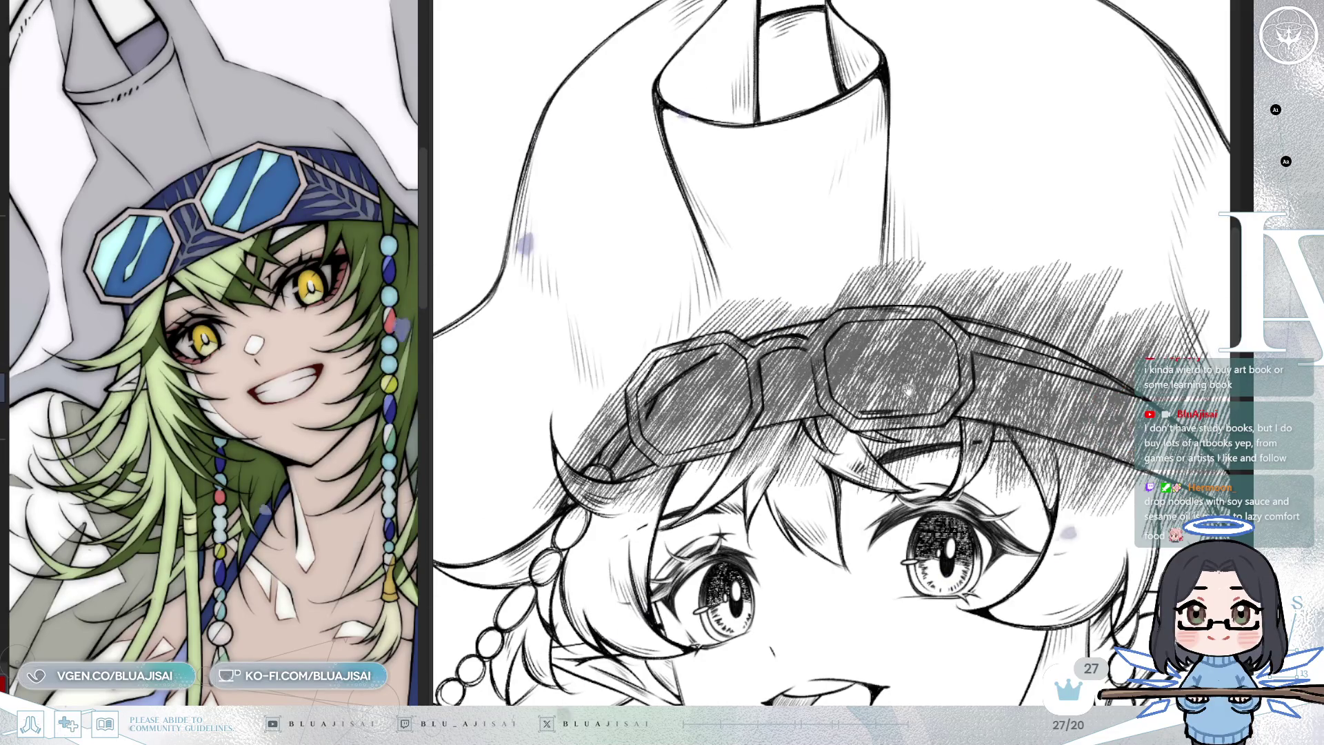
{"action": "left_click_drag", "start_coordinate": [593, 413], "coordinate": [648, 387]}
{"action": "scroll", "coordinate": [654, 452], "scroll_direction": "up", "scroll_amount": 2}
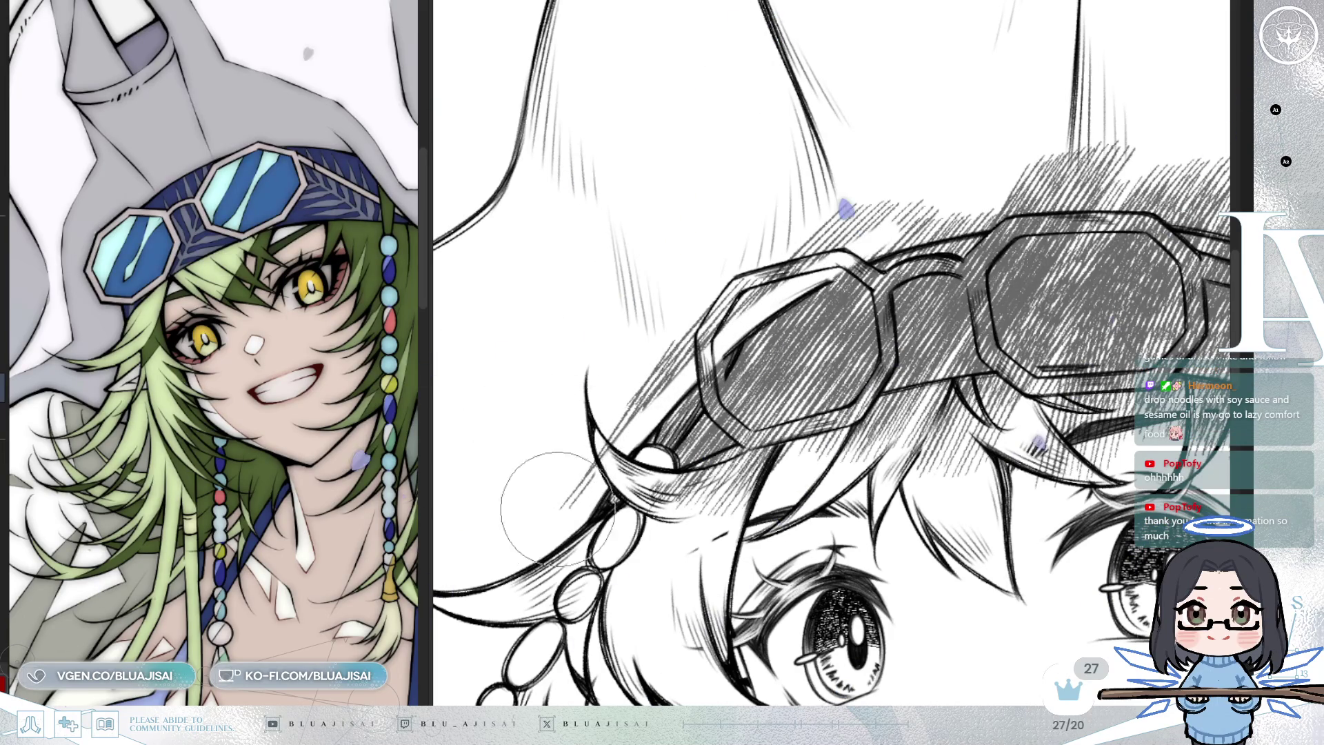
{"action": "left_click_drag", "start_coordinate": [617, 408], "coordinate": [643, 392]}
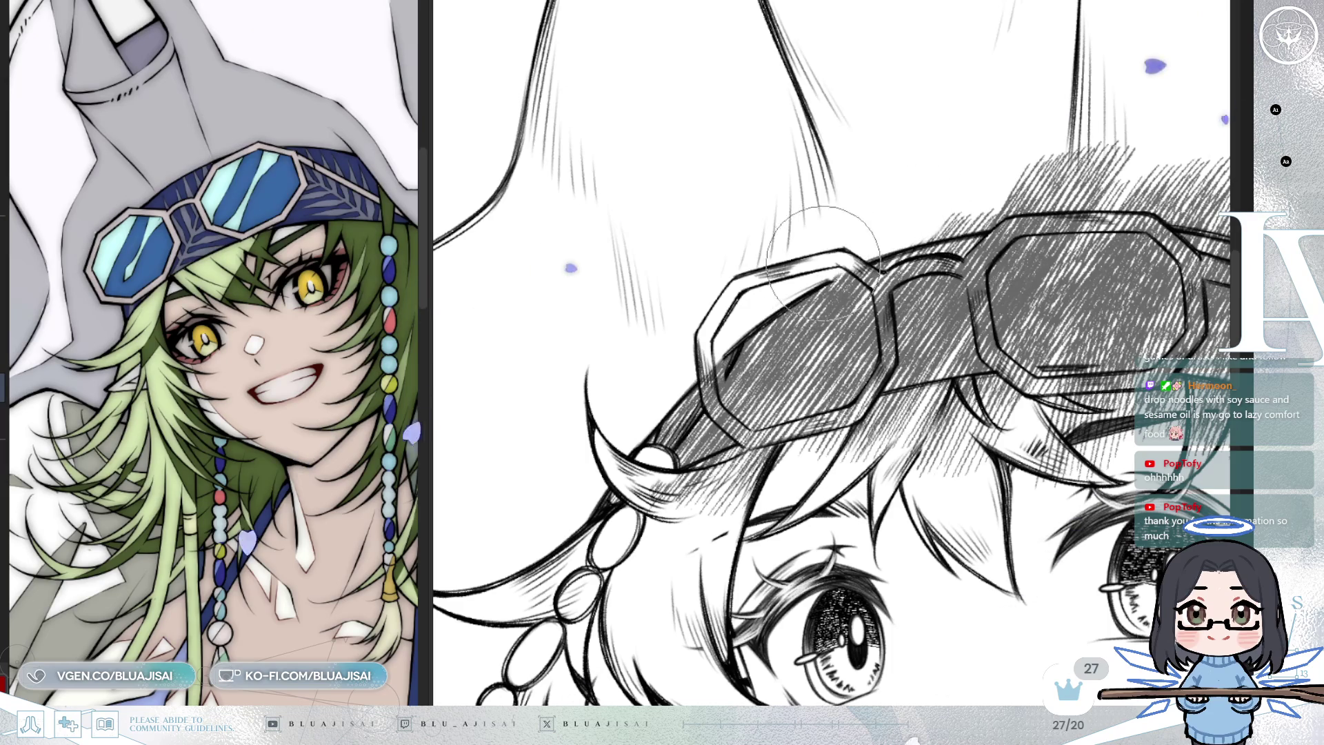
Paint a clean white edge above the goggle hatching and erase stray strokes above the brim and near the speed lines
{"action": "key", "text": "minus"}
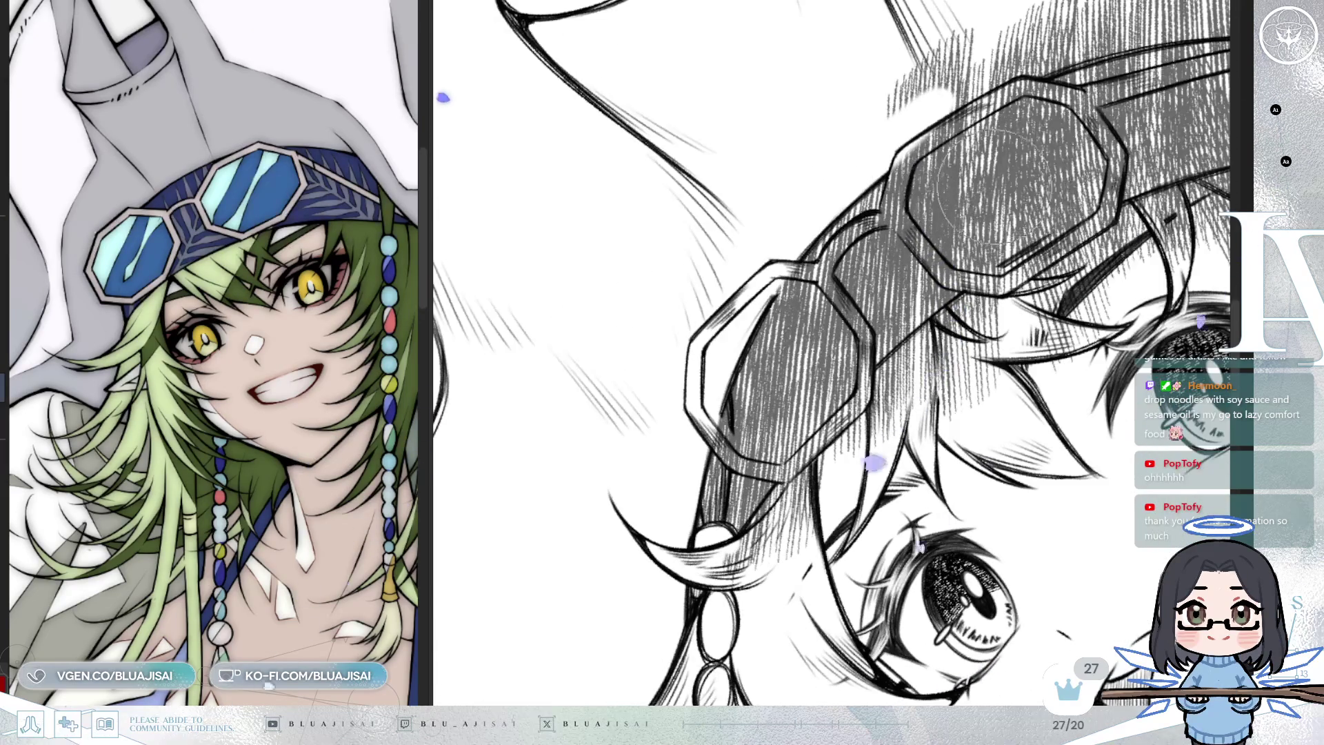
{"action": "key", "text": "minus"}
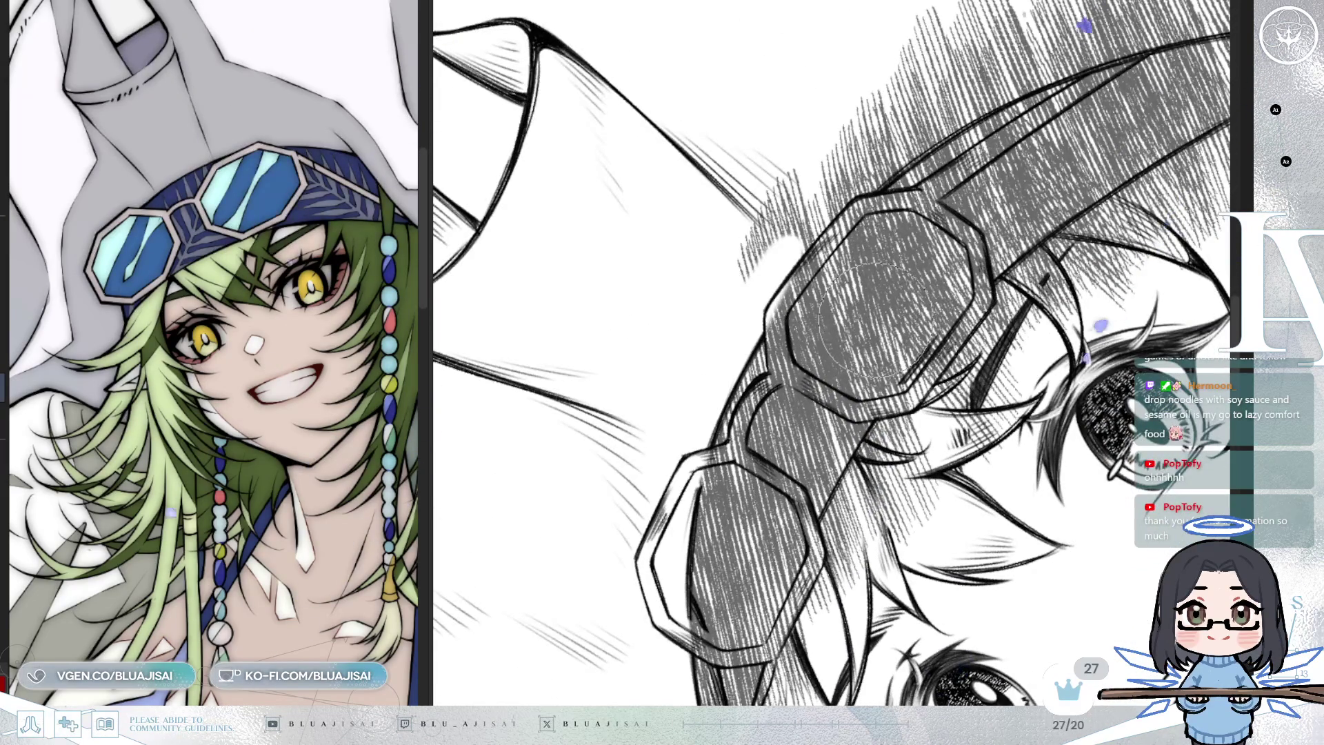
{"action": "key", "text": "minus"}
{"action": "key", "text": "minus"}
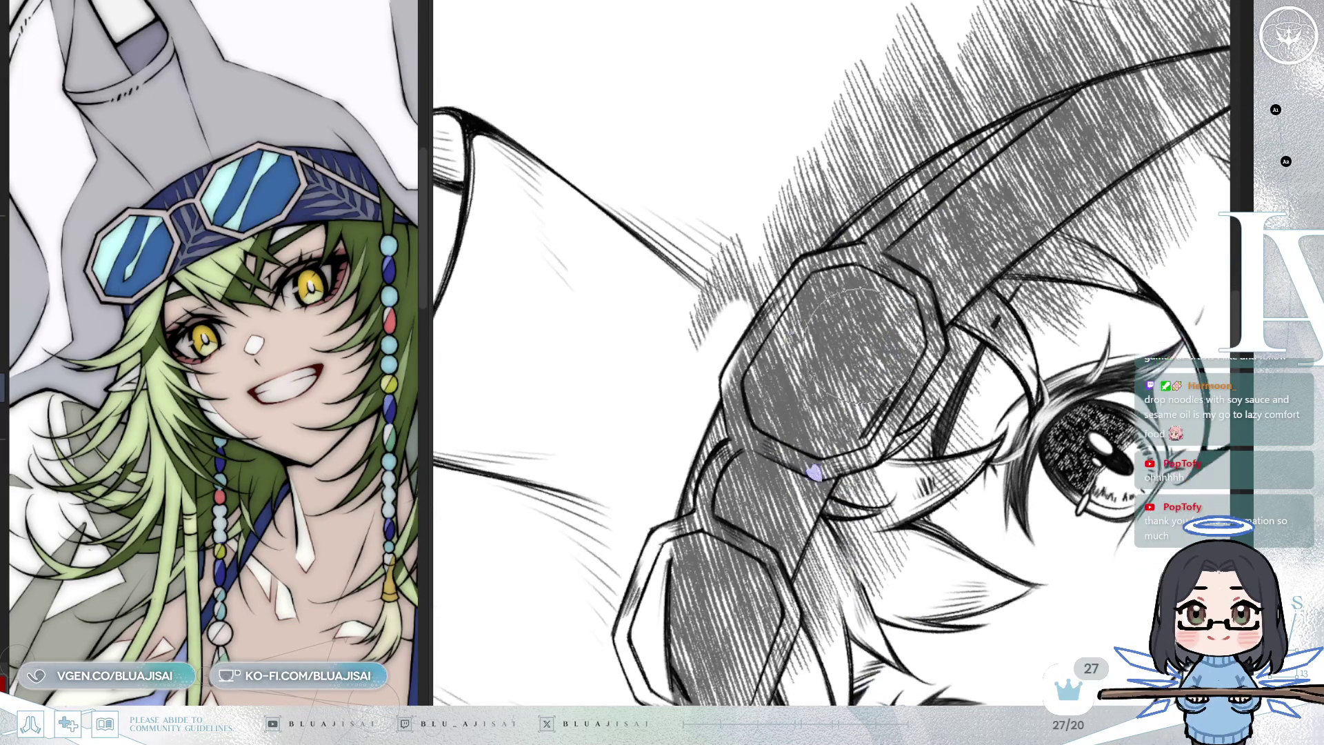
{"action": "left_click_drag", "start_coordinate": [871, 333], "coordinate": [850, 374]}
{"action": "mouse_move", "coordinate": [724, 362]}
{"action": "left_mouse_down"}
{"action": "mouse_move", "coordinate": [745, 324]}
{"action": "mouse_move", "coordinate": [897, 196]}
{"action": "mouse_move", "coordinate": [1028, 128]}
{"action": "mouse_move", "coordinate": [793, 324]}
{"action": "mouse_move", "coordinate": [862, 248]}
{"action": "mouse_move", "coordinate": [979, 193]}
{"action": "mouse_move", "coordinate": [658, 406]}
{"action": "left_mouse_up"}
{"action": "mouse_move", "coordinate": [969, 112]}
{"action": "left_mouse_down"}
{"action": "mouse_move", "coordinate": [863, 142]}
{"action": "mouse_move", "coordinate": [629, 353]}
{"action": "left_mouse_up"}
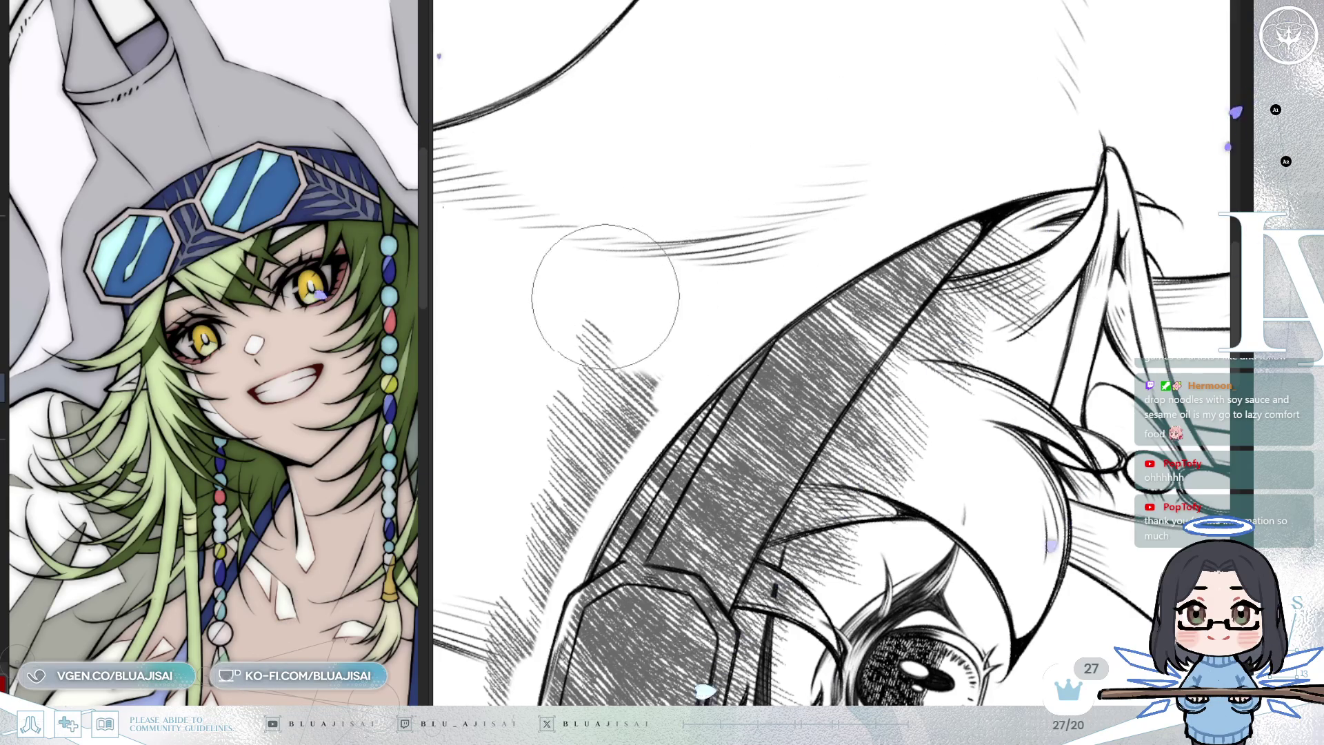
{"action": "mouse_move", "coordinate": [517, 384]}
{"action": "left_mouse_down"}
{"action": "mouse_move", "coordinate": [636, 280]}
{"action": "mouse_move", "coordinate": [1153, 57]}
{"action": "left_mouse_up"}
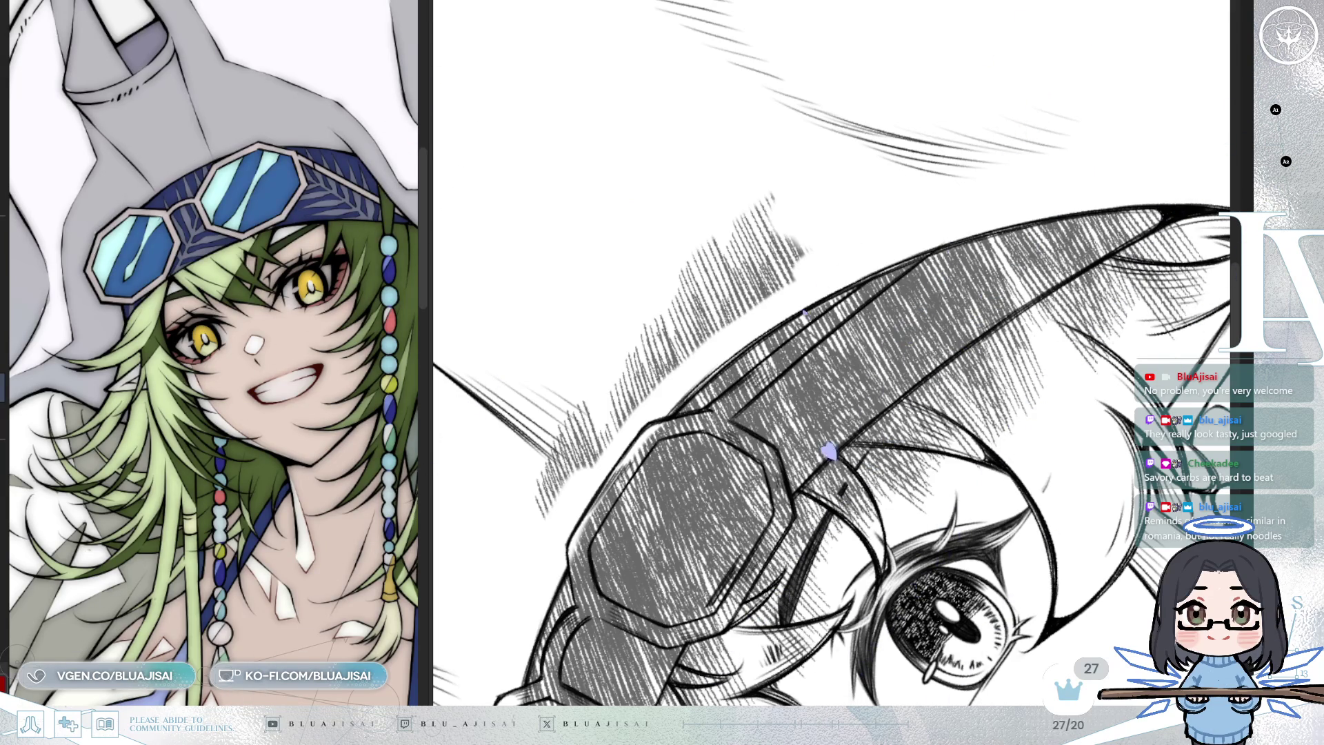
{"action": "mouse_move", "coordinate": [520, 443]}
{"action": "left_mouse_down"}
{"action": "mouse_move", "coordinate": [531, 417]}
{"action": "mouse_move", "coordinate": [592, 393]}
{"action": "mouse_move", "coordinate": [569, 434]}
{"action": "mouse_move", "coordinate": [754, 251]}
{"action": "mouse_move", "coordinate": [724, 260]}
{"action": "mouse_move", "coordinate": [801, 201]}
{"action": "left_mouse_up"}
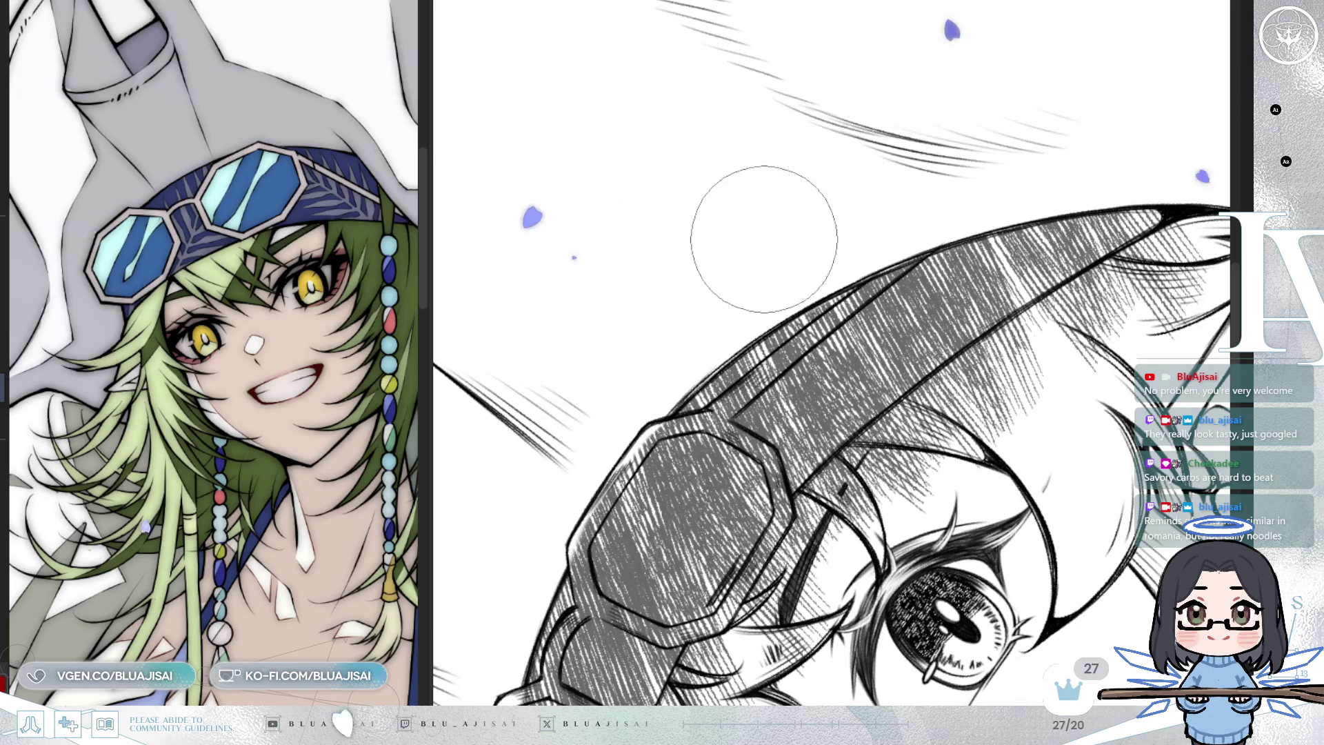
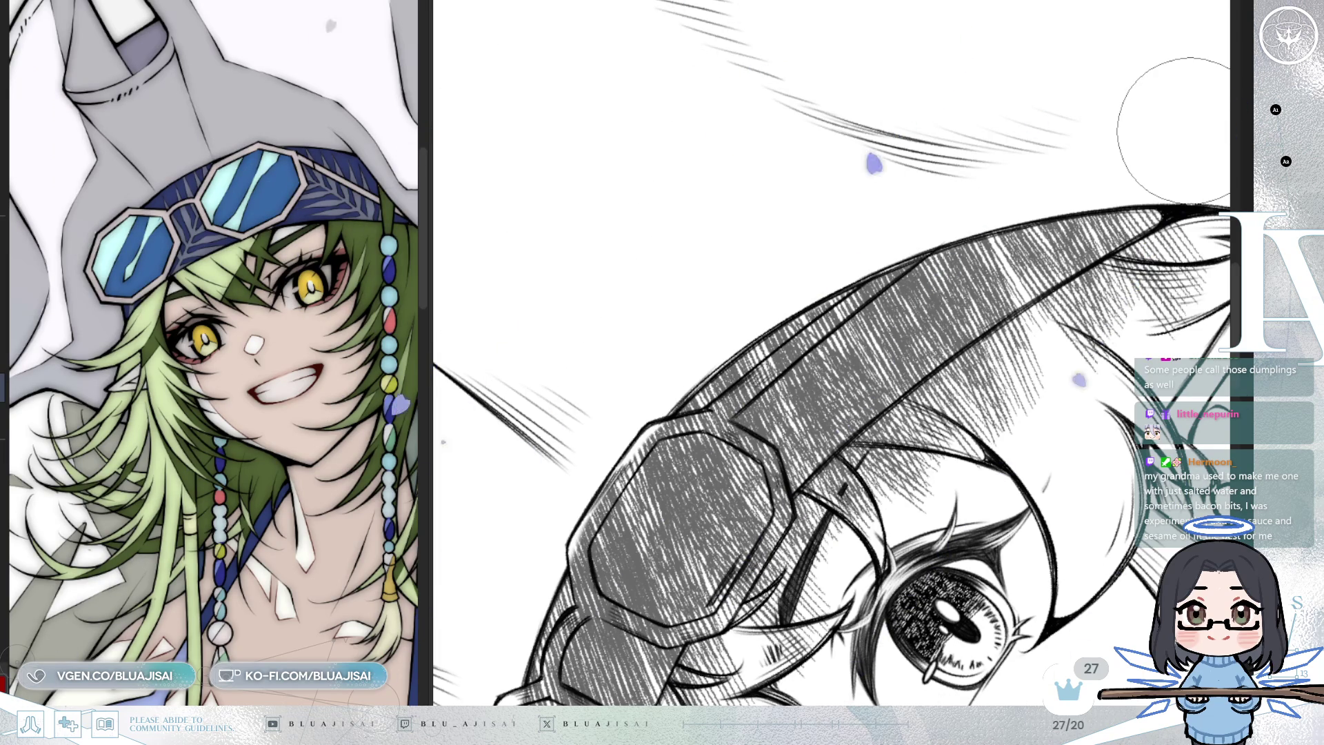
Rotate the canvas along the hat band and erase a white stripe through the hatching above the eye
{"action": "left_click_drag", "start_coordinate": [1174, 131], "coordinate": [1127, 150]}
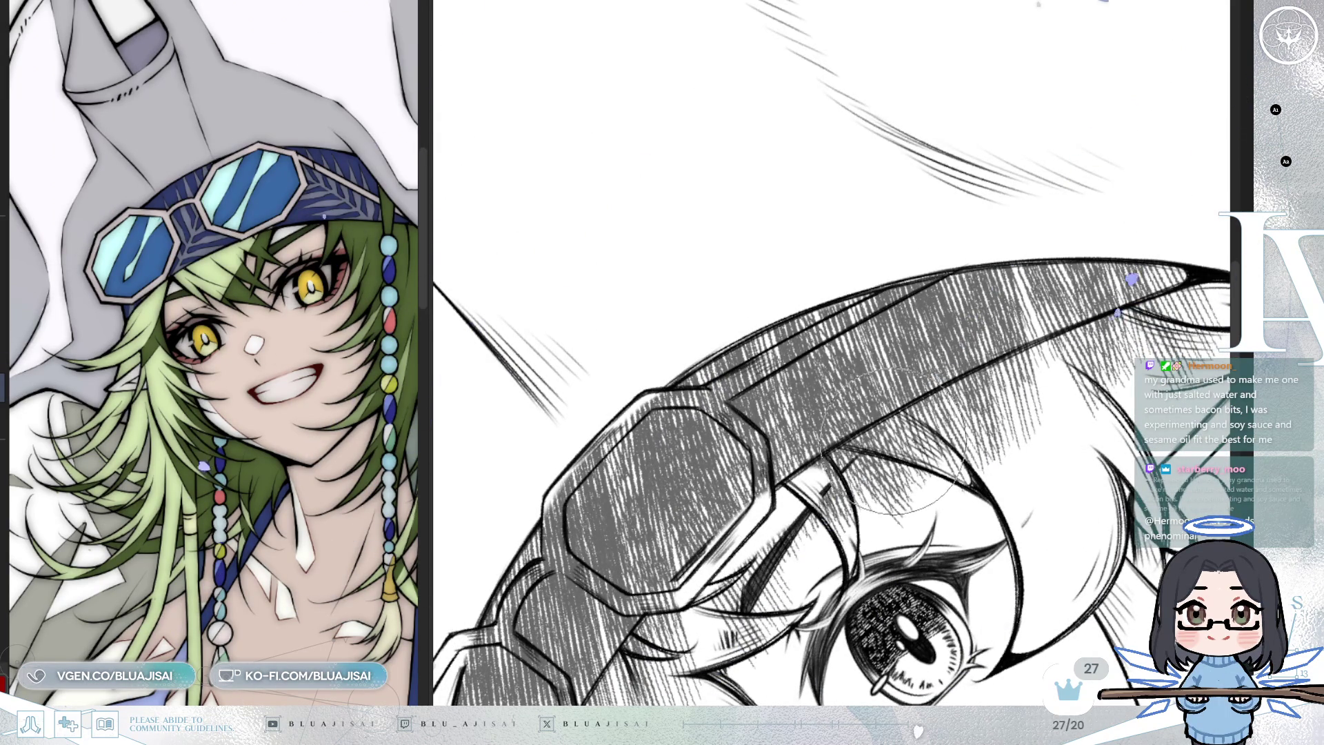
{"action": "mouse_move", "coordinate": [849, 483]}
{"action": "left_mouse_down"}
{"action": "mouse_move", "coordinate": [869, 448]}
{"action": "mouse_move", "coordinate": [1064, 345]}
{"action": "mouse_move", "coordinate": [1104, 386]}
{"action": "mouse_move", "coordinate": [796, 579]}
{"action": "mouse_move", "coordinate": [856, 621]}
{"action": "mouse_move", "coordinate": [814, 531]}
{"action": "mouse_move", "coordinate": [773, 524]}
{"action": "mouse_move", "coordinate": [732, 540]}
{"action": "mouse_move", "coordinate": [869, 407]}
{"action": "mouse_move", "coordinate": [855, 414]}
{"action": "left_mouse_up"}
{"action": "scroll", "coordinate": [924, 426], "scroll_direction": "up", "scroll_amount": 2}
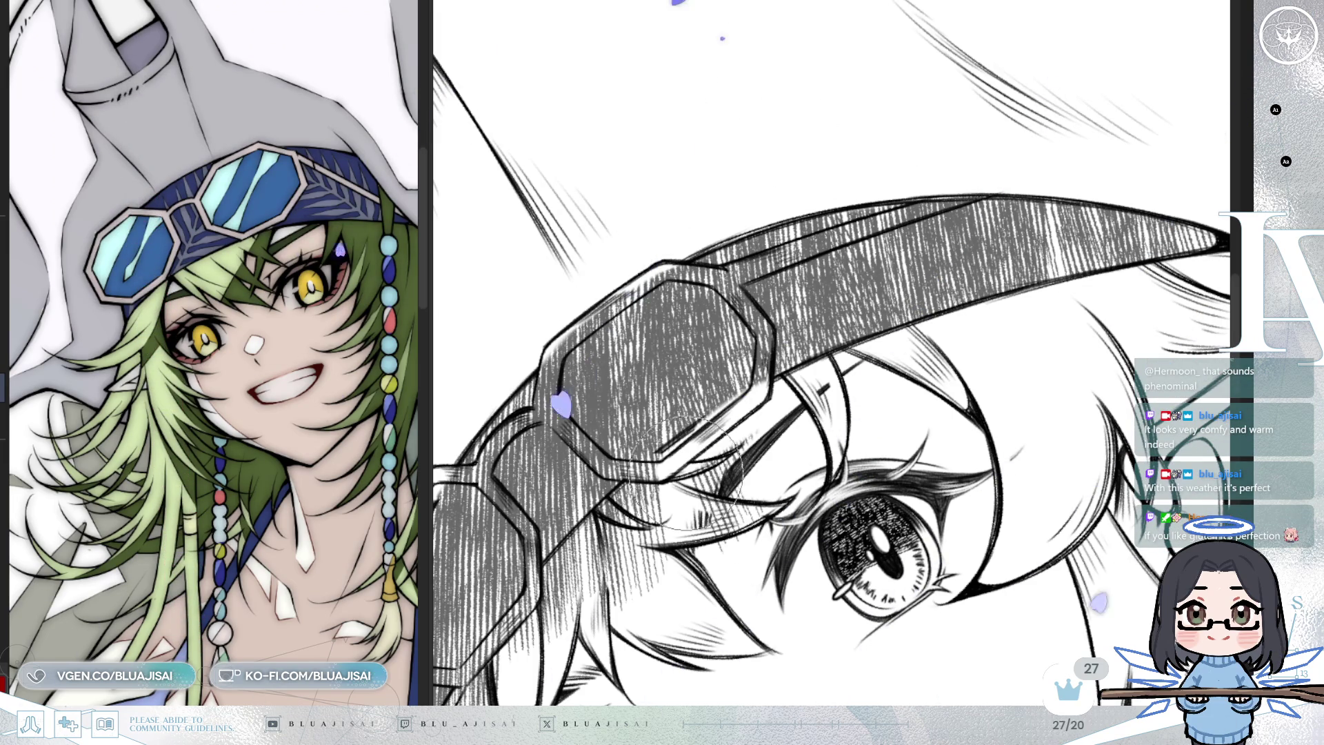
Erase hatching to lighten the hair strand beside the bead and the goggle strap
{"action": "scroll", "coordinate": [587, 589], "scroll_direction": "down", "scroll_amount": 3}
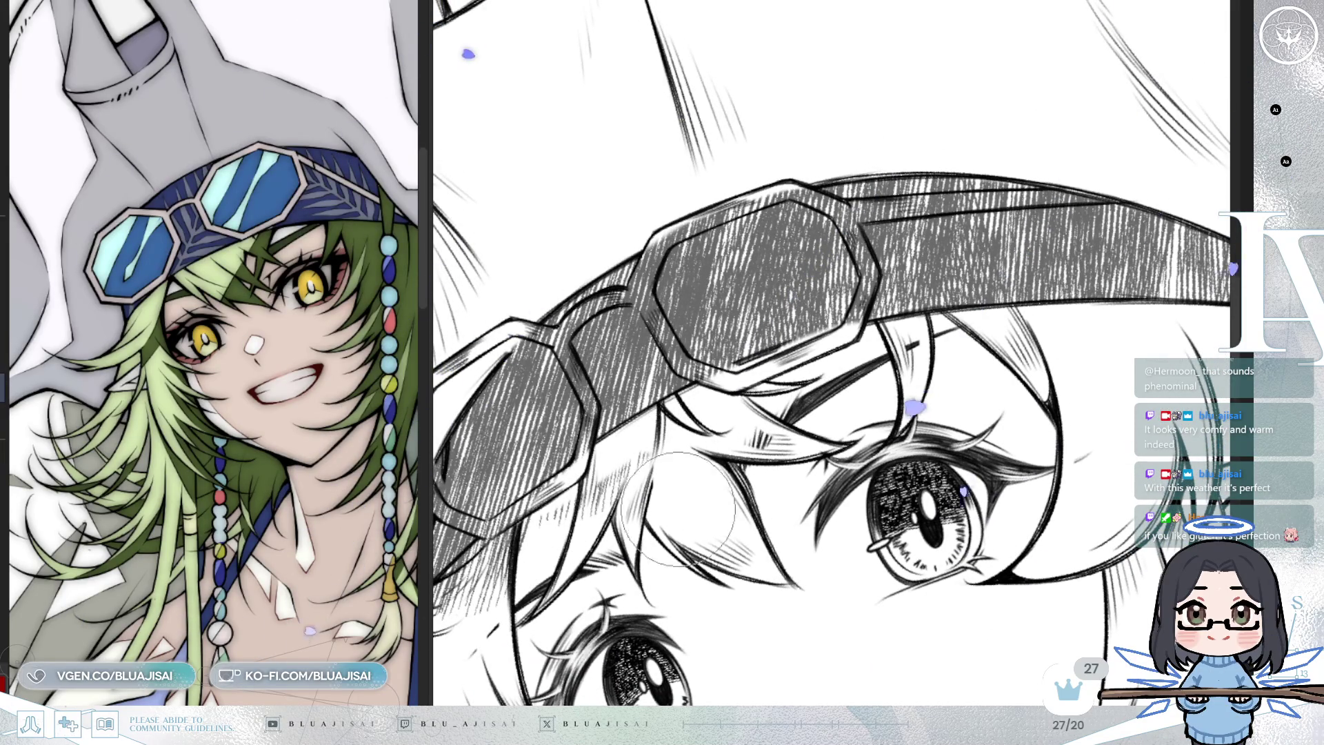
{"action": "left_click_drag", "start_coordinate": [679, 514], "coordinate": [866, 465]}
{"action": "mouse_move", "coordinate": [719, 507]}
{"action": "left_mouse_down"}
{"action": "mouse_move", "coordinate": [586, 572]}
{"action": "mouse_move", "coordinate": [629, 554]}
{"action": "left_mouse_up"}
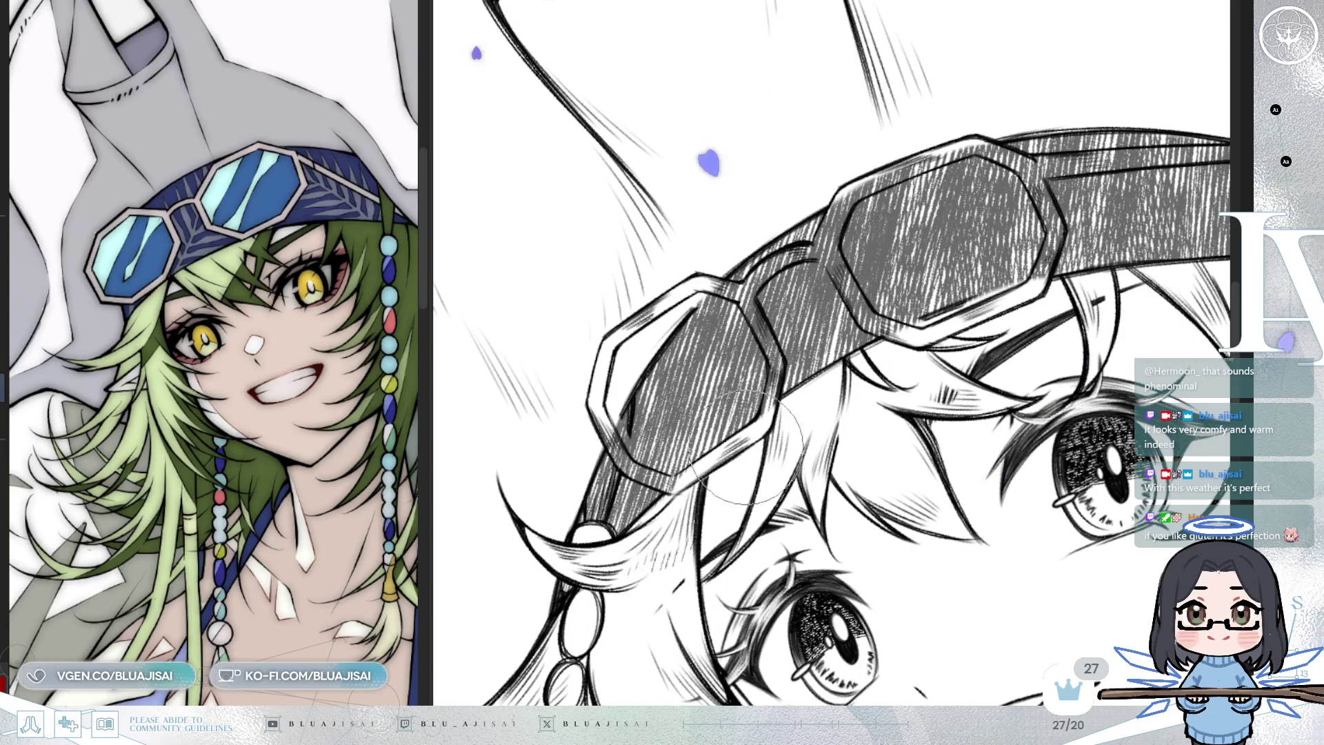
{"action": "mouse_move", "coordinate": [770, 431]}
{"action": "left_mouse_down"}
{"action": "mouse_move", "coordinate": [730, 450]}
{"action": "mouse_move", "coordinate": [531, 386]}
{"action": "mouse_move", "coordinate": [591, 378]}
{"action": "mouse_move", "coordinate": [621, 399]}
{"action": "mouse_move", "coordinate": [825, 276]}
{"action": "left_mouse_up"}
{"action": "mouse_move", "coordinate": [631, 552]}
{"action": "left_mouse_down"}
{"action": "mouse_move", "coordinate": [700, 479]}
{"action": "mouse_move", "coordinate": [710, 441]}
{"action": "mouse_move", "coordinate": [669, 483]}
{"action": "left_mouse_up"}
Darken the goggle frame's inner edge with hatching and paint white highlights along the frame and inner arc
{"action": "left_click_drag", "start_coordinate": [806, 319], "coordinate": [740, 372]}
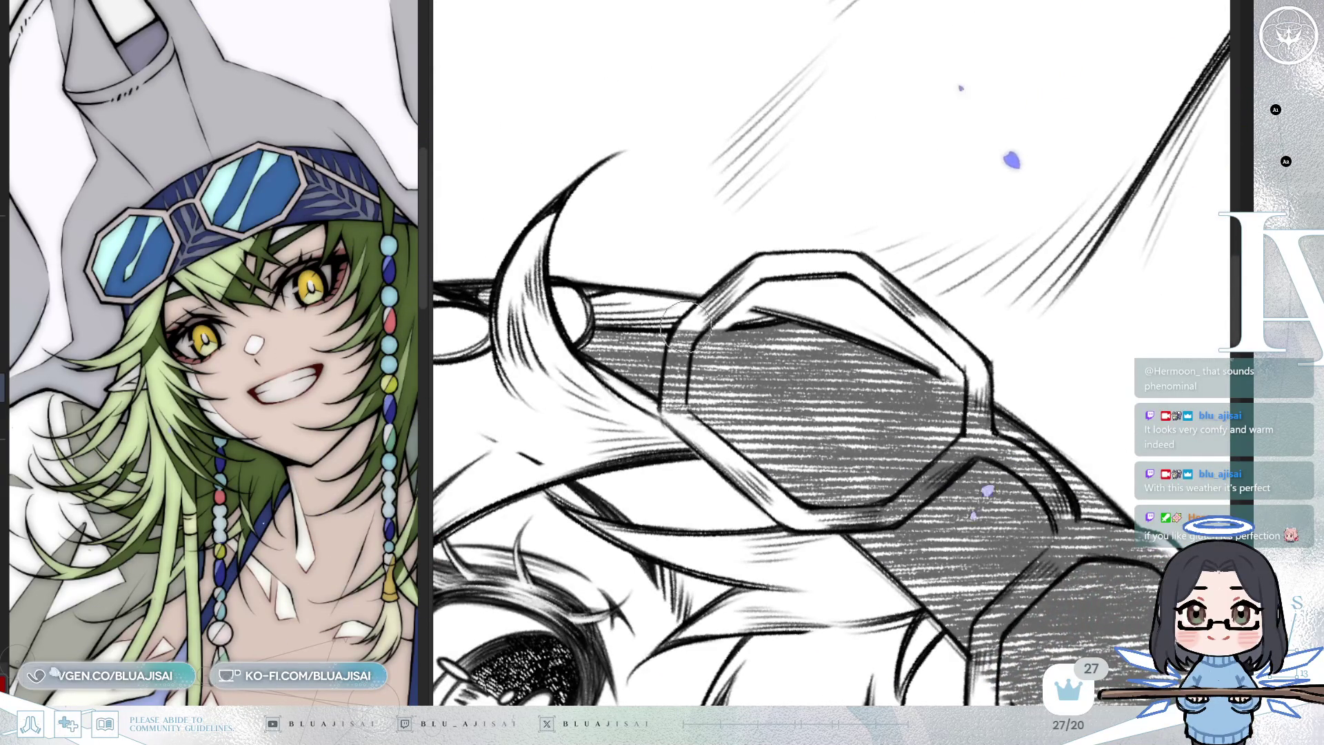
{"action": "mouse_move", "coordinate": [681, 332]}
{"action": "left_mouse_down"}
{"action": "mouse_move", "coordinate": [674, 360]}
{"action": "mouse_move", "coordinate": [690, 331]}
{"action": "left_mouse_up"}
{"action": "mouse_move", "coordinate": [700, 380]}
{"action": "left_mouse_down"}
{"action": "mouse_move", "coordinate": [892, 500]}
{"action": "mouse_move", "coordinate": [933, 471]}
{"action": "mouse_move", "coordinate": [960, 417]}
{"action": "left_mouse_up"}
{"action": "mouse_move", "coordinate": [960, 321]}
{"action": "left_mouse_down"}
{"action": "mouse_move", "coordinate": [980, 360]}
{"action": "mouse_move", "coordinate": [967, 435]}
{"action": "mouse_move", "coordinate": [965, 407]}
{"action": "mouse_move", "coordinate": [917, 390]}
{"action": "mouse_move", "coordinate": [875, 405]}
{"action": "mouse_move", "coordinate": [896, 399]}
{"action": "left_mouse_up"}
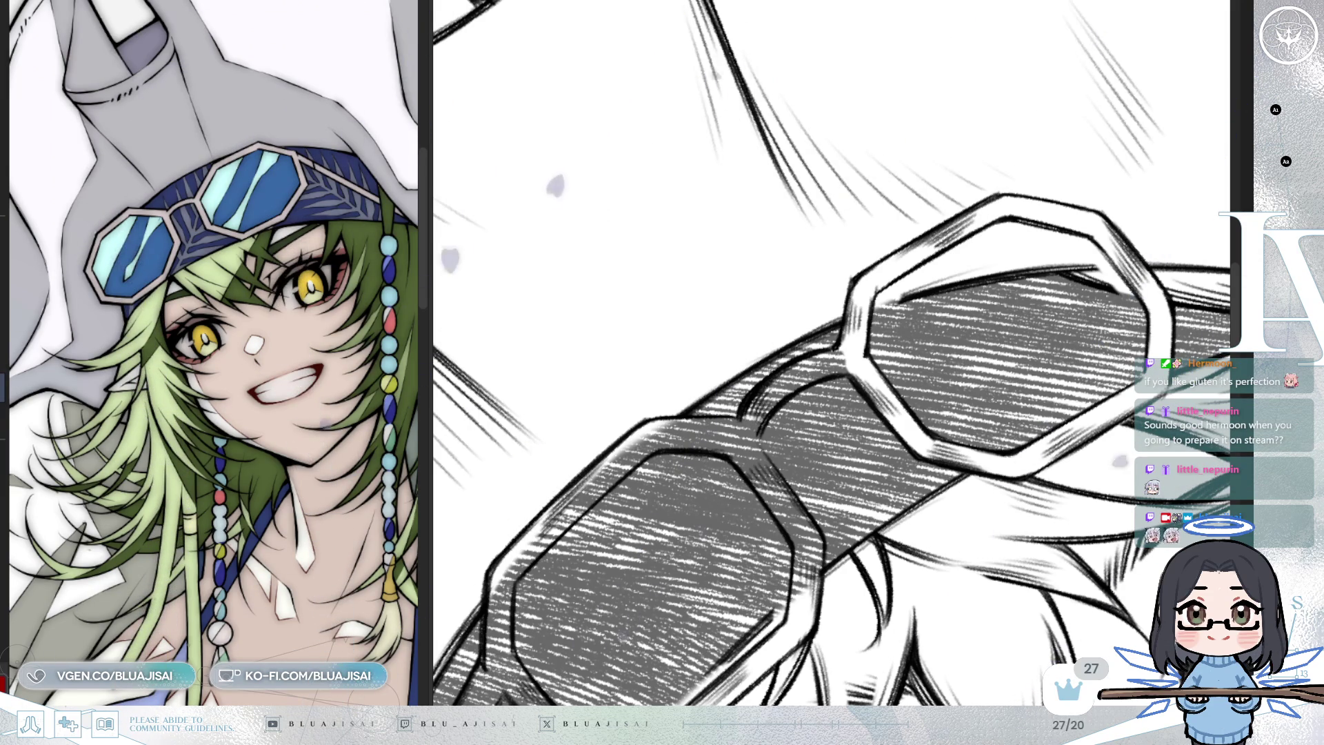
{"action": "mouse_move", "coordinate": [744, 438]}
{"action": "left_mouse_down"}
{"action": "mouse_move", "coordinate": [785, 384]}
{"action": "mouse_move", "coordinate": [847, 363]}
{"action": "mouse_move", "coordinate": [969, 359]}
{"action": "left_mouse_up"}
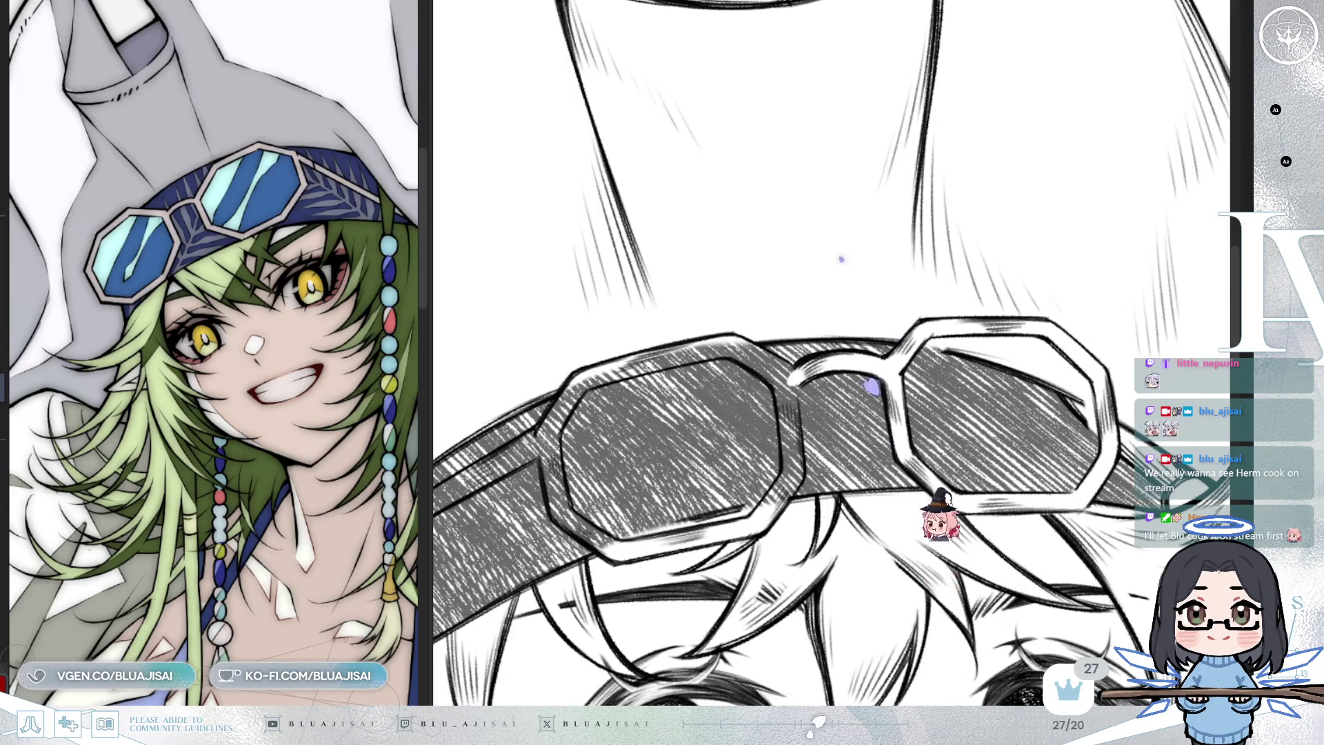
With the goggles rotated level, extend the white highlight streak through the dark hatched hat band
{"action": "left_click_drag", "start_coordinate": [793, 138], "coordinate": [797, 385]}
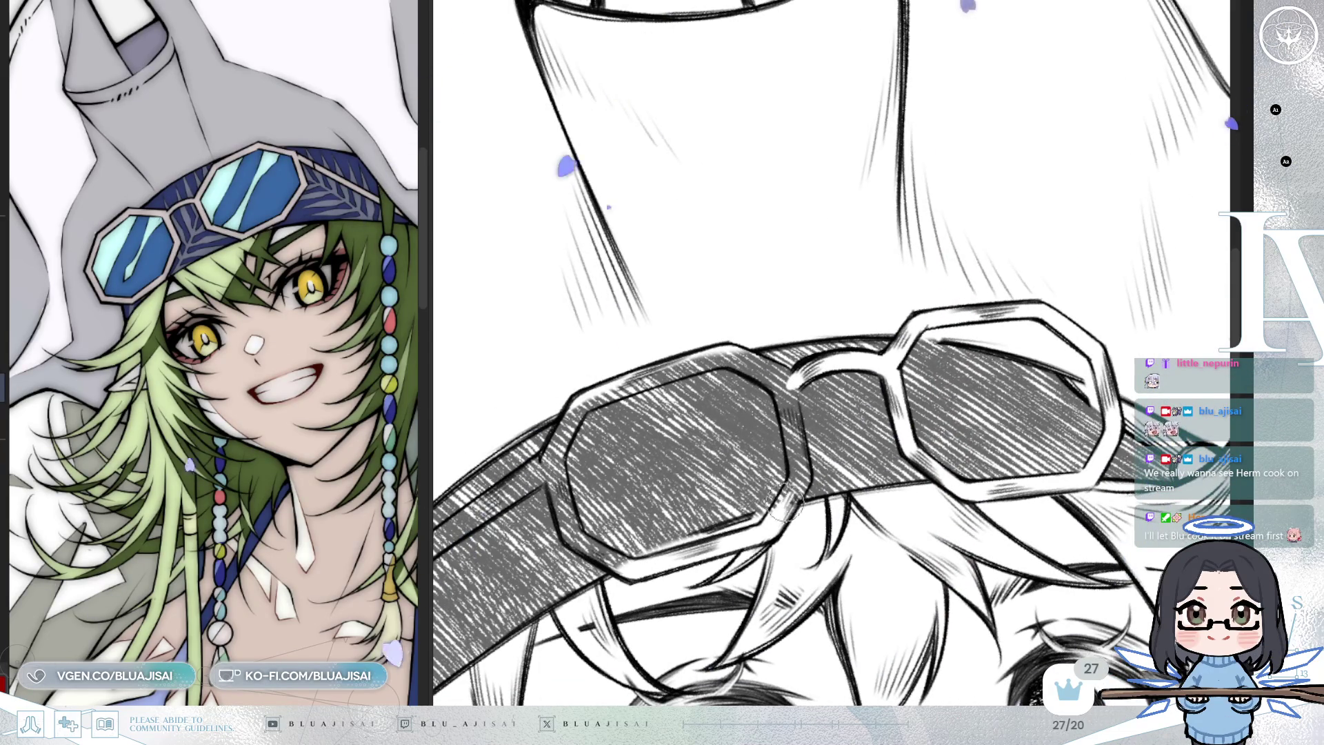
{"action": "left_click_drag", "start_coordinate": [791, 507], "coordinate": [780, 441]}
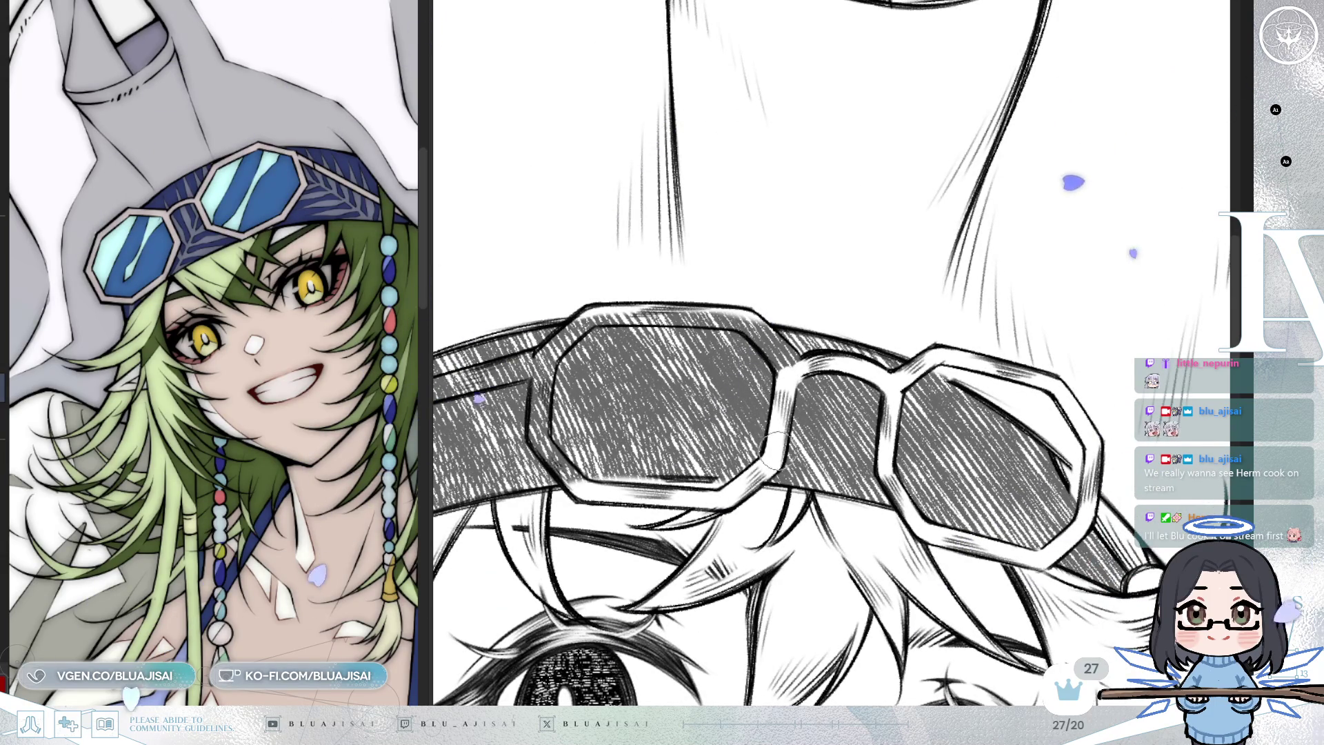
{"action": "left_click_drag", "start_coordinate": [778, 424], "coordinate": [776, 362]}
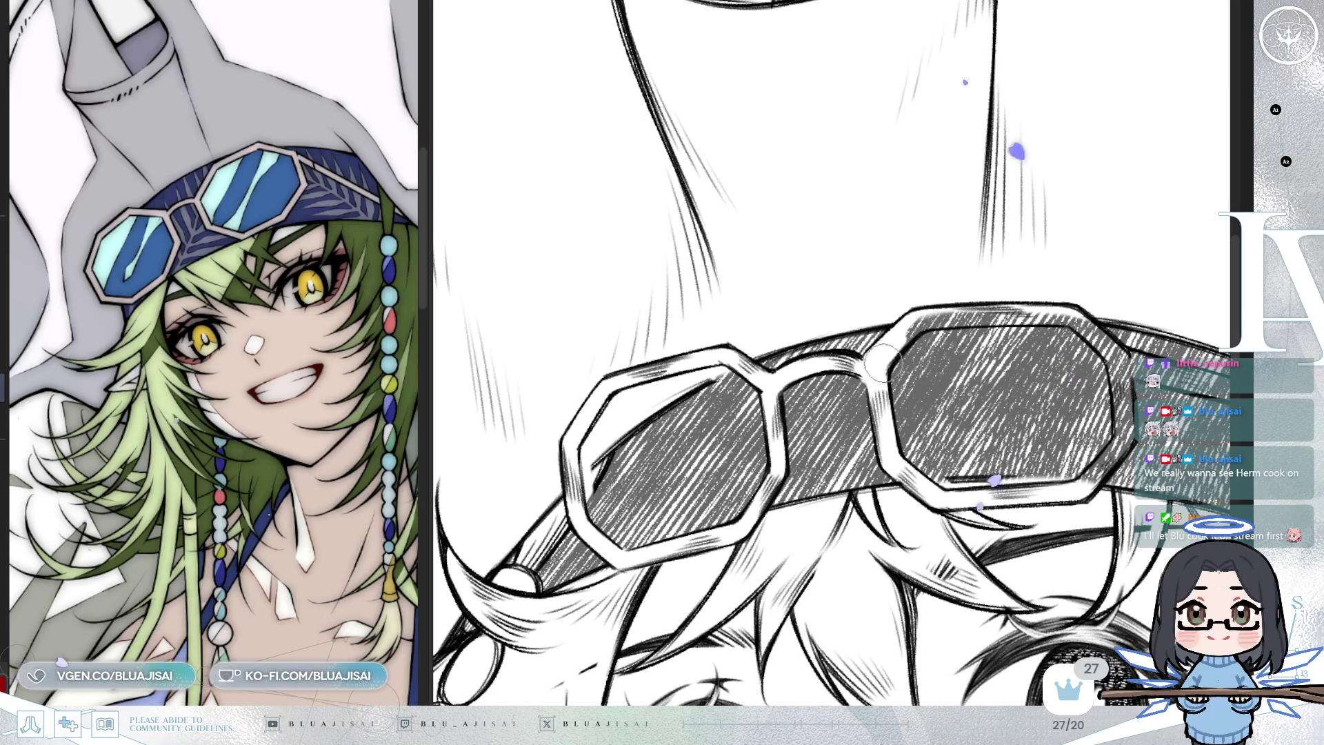
{"action": "left_click_drag", "start_coordinate": [886, 347], "coordinate": [827, 411]}
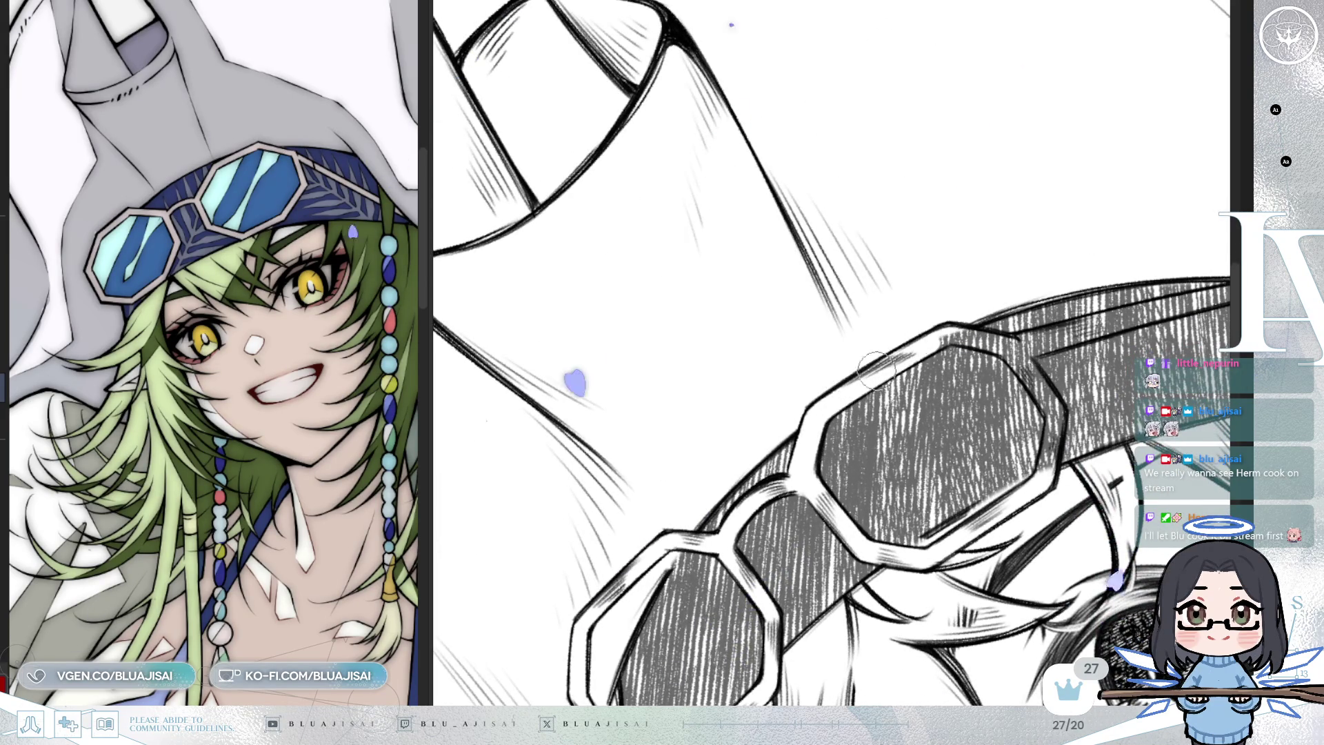
{"action": "left_click_drag", "start_coordinate": [906, 348], "coordinate": [772, 377]}
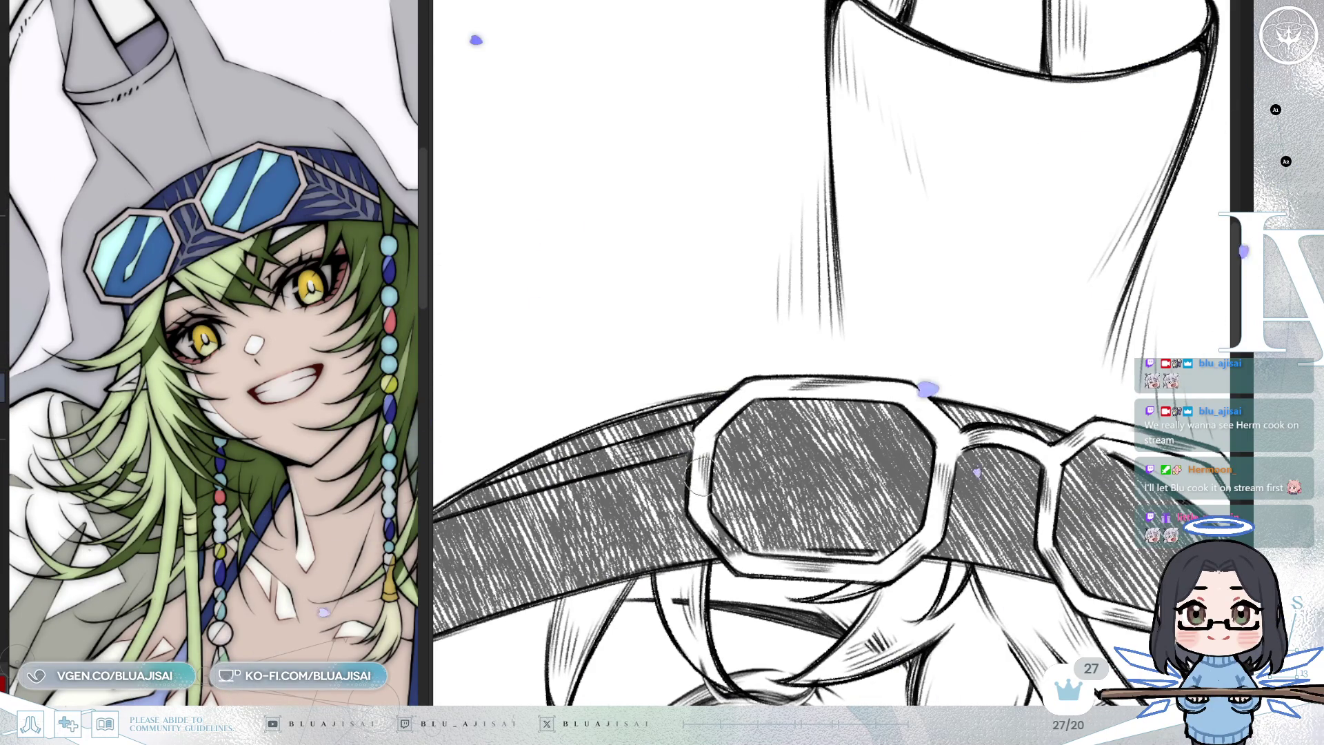
{"action": "key", "text": "asciicircum"}
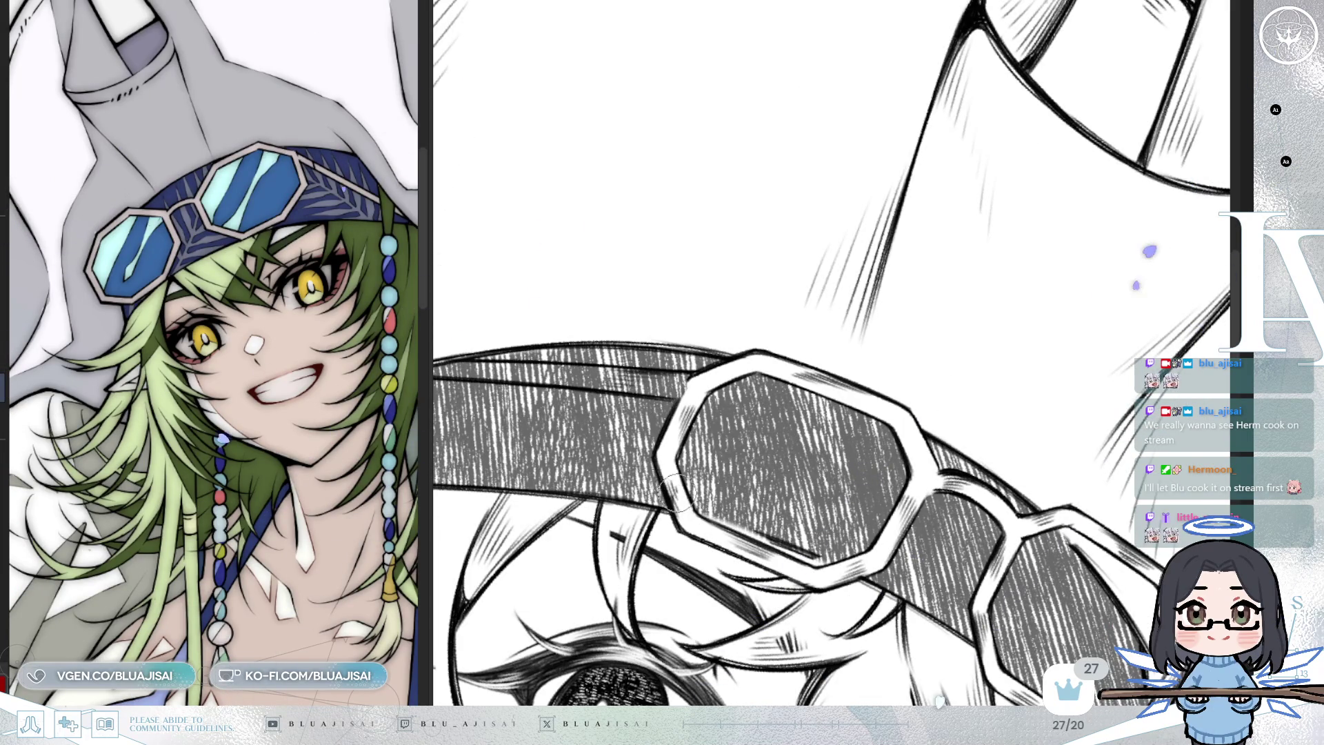
{"action": "mouse_move", "coordinate": [670, 483]}
{"action": "left_mouse_down"}
{"action": "mouse_move", "coordinate": [710, 414]}
{"action": "mouse_move", "coordinate": [879, 325]}
{"action": "mouse_move", "coordinate": [869, 357]}
{"action": "left_mouse_up"}
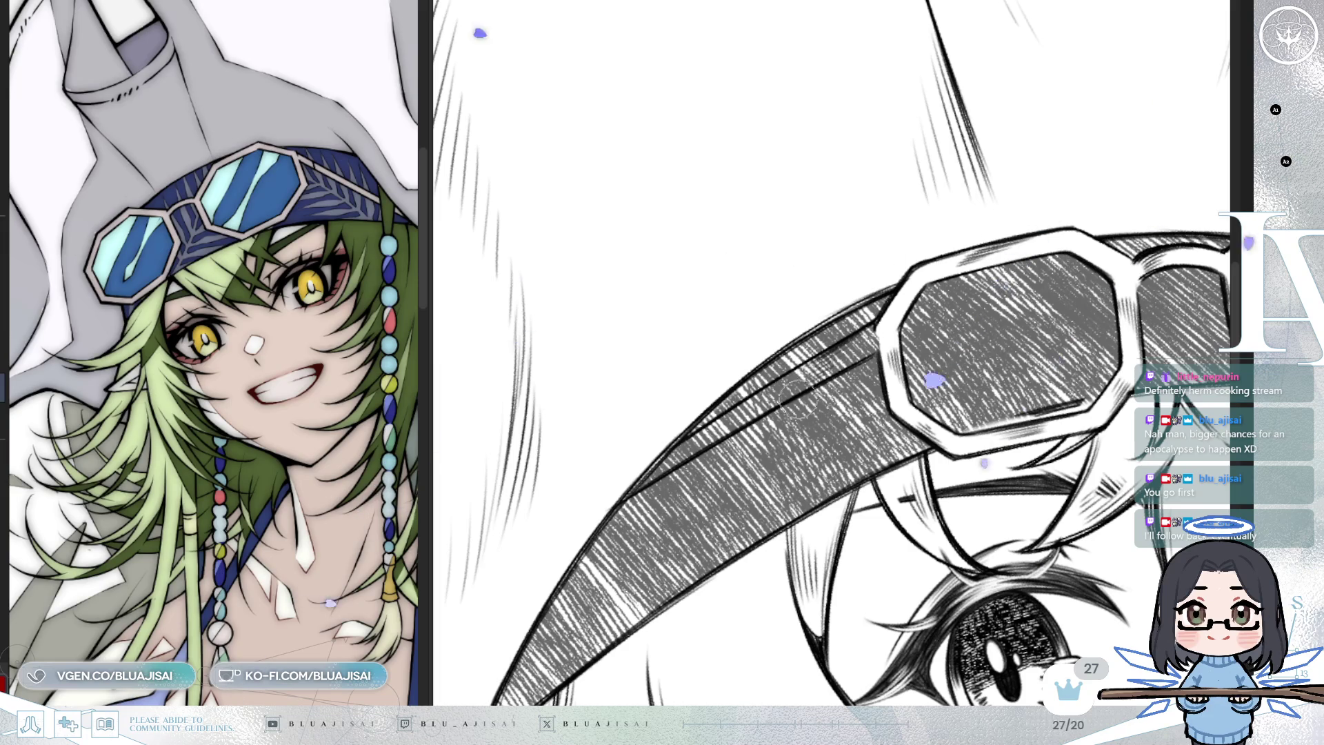
{"action": "left_click_drag", "start_coordinate": [627, 488], "coordinate": [614, 491]}
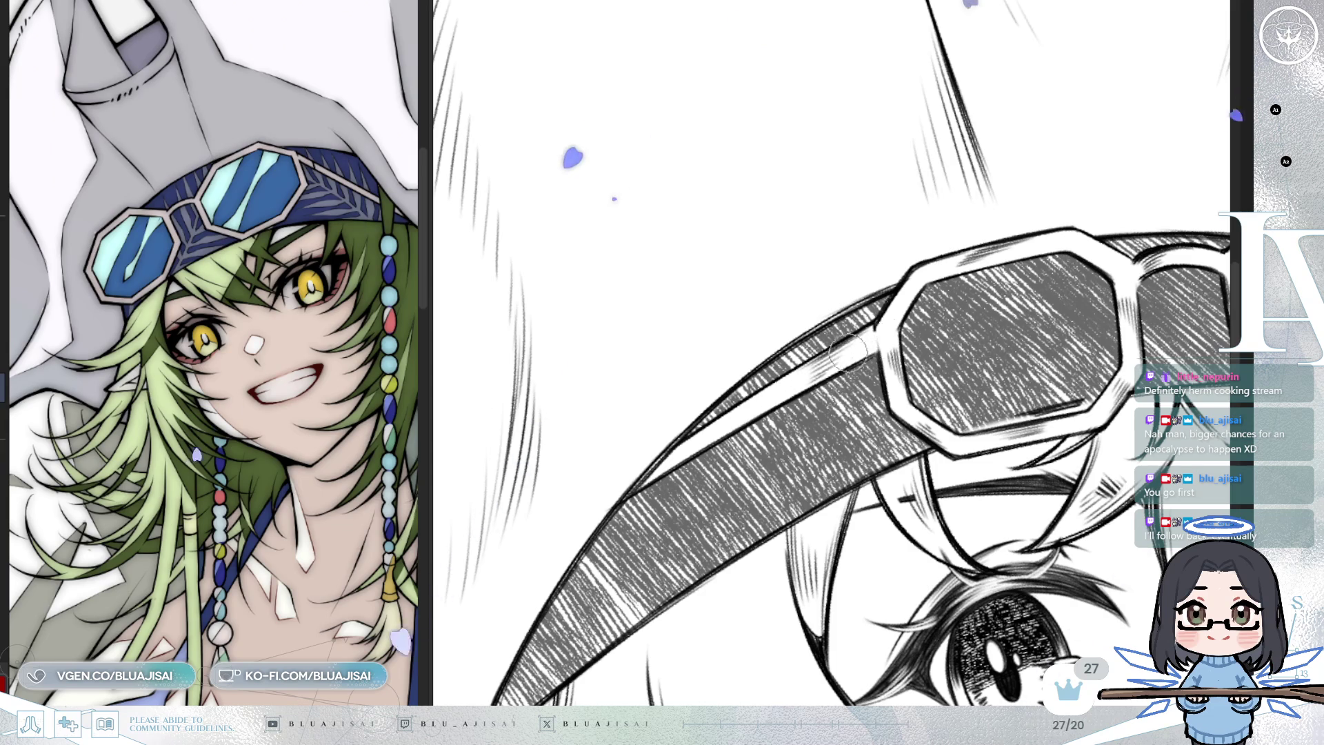
{"action": "scroll", "coordinate": [757, 412], "scroll_direction": "down", "scroll_amount": 2}
Reframe the view on the hat and face and narrow the reference image panel to widen the canvas
{"action": "scroll", "coordinate": [895, 127], "scroll_direction": "down", "scroll_amount": 3}
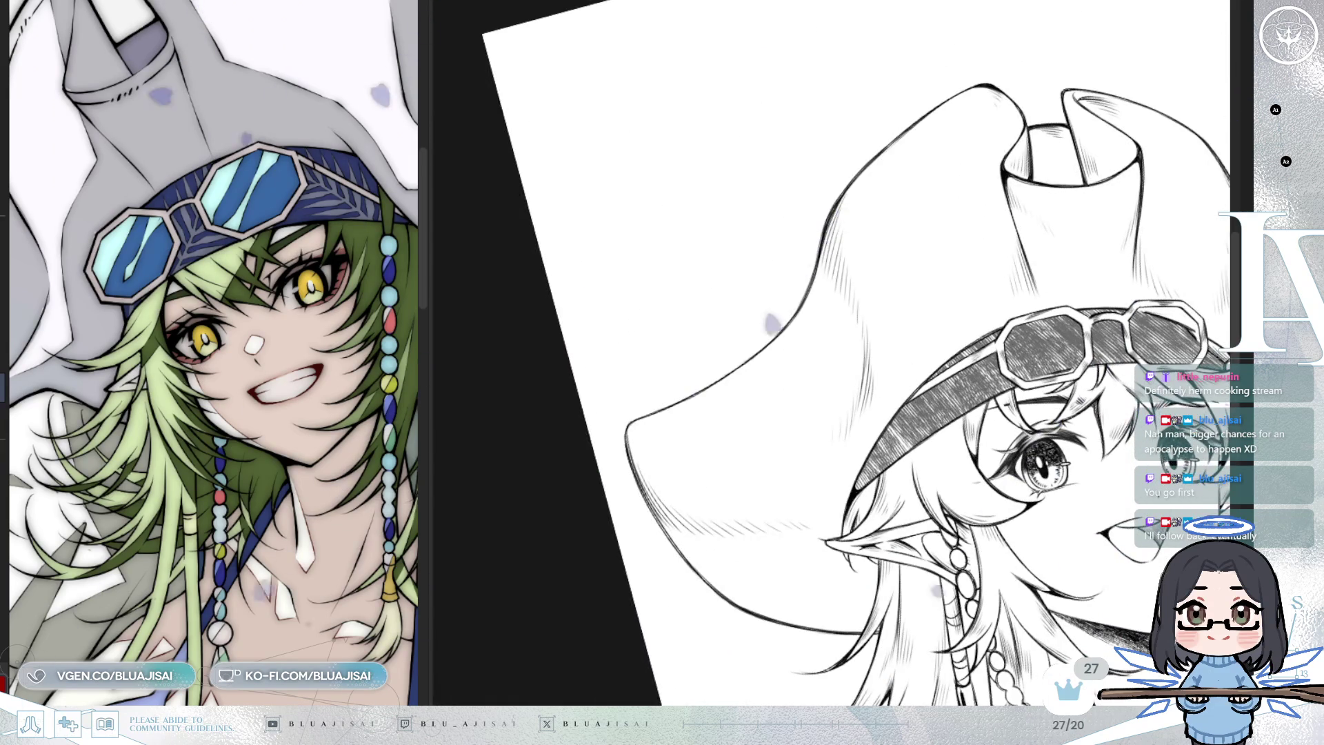
{"action": "key", "text": "h"}
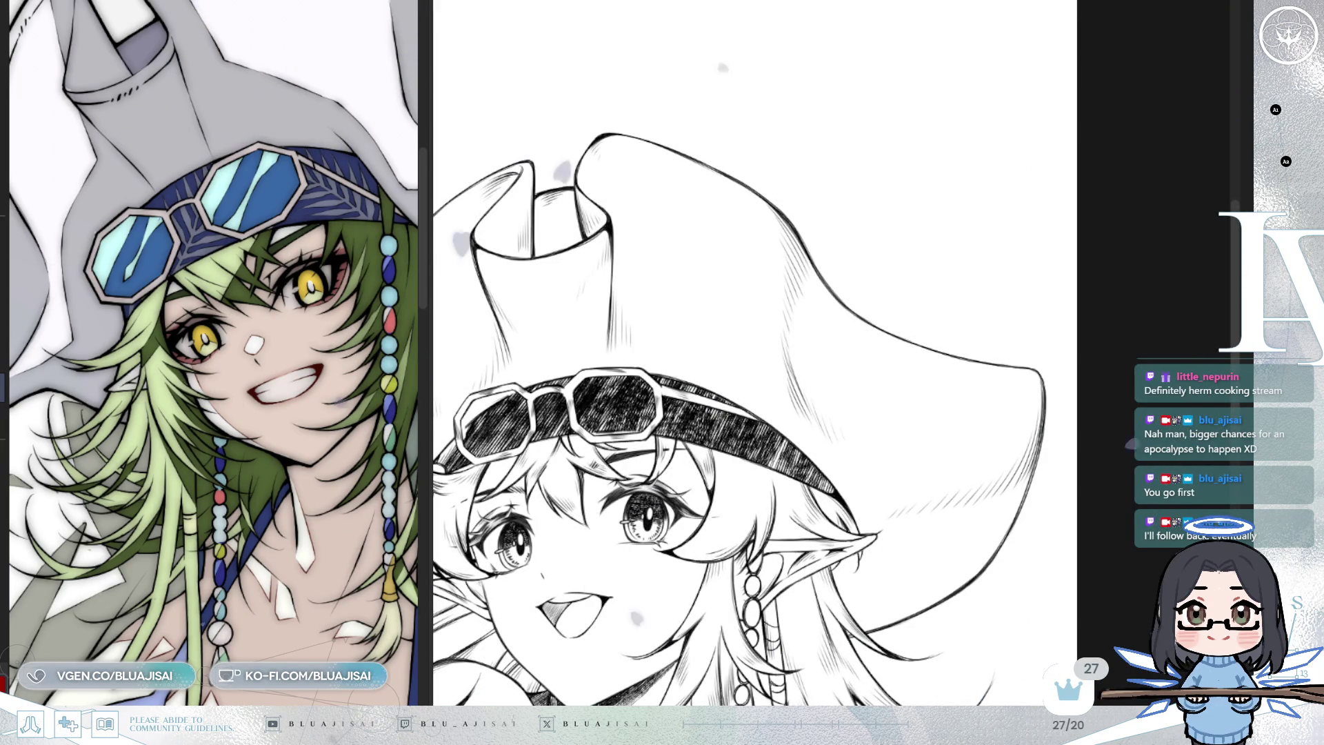
{"action": "left_click_drag", "start_coordinate": [898, 453], "coordinate": [1057, 360]}
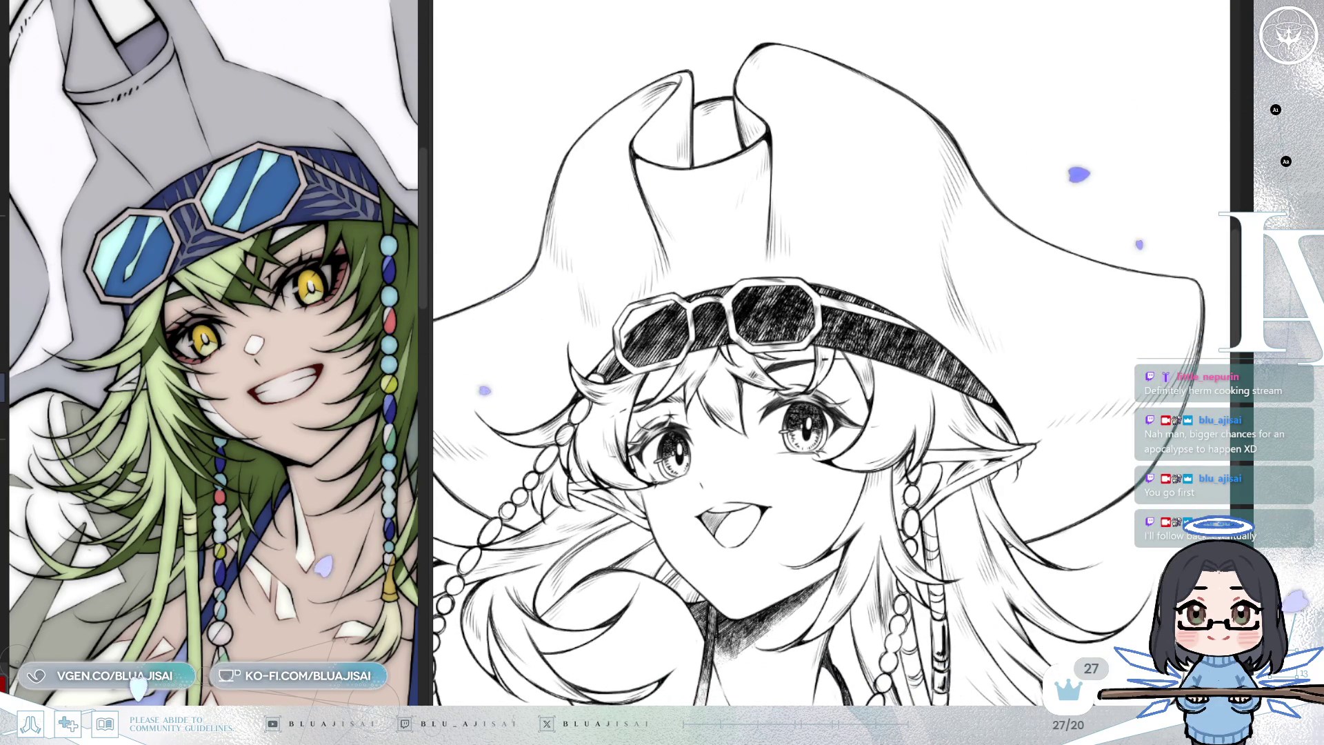
{"action": "left_click_drag", "start_coordinate": [425, 344], "coordinate": [228, 345]}
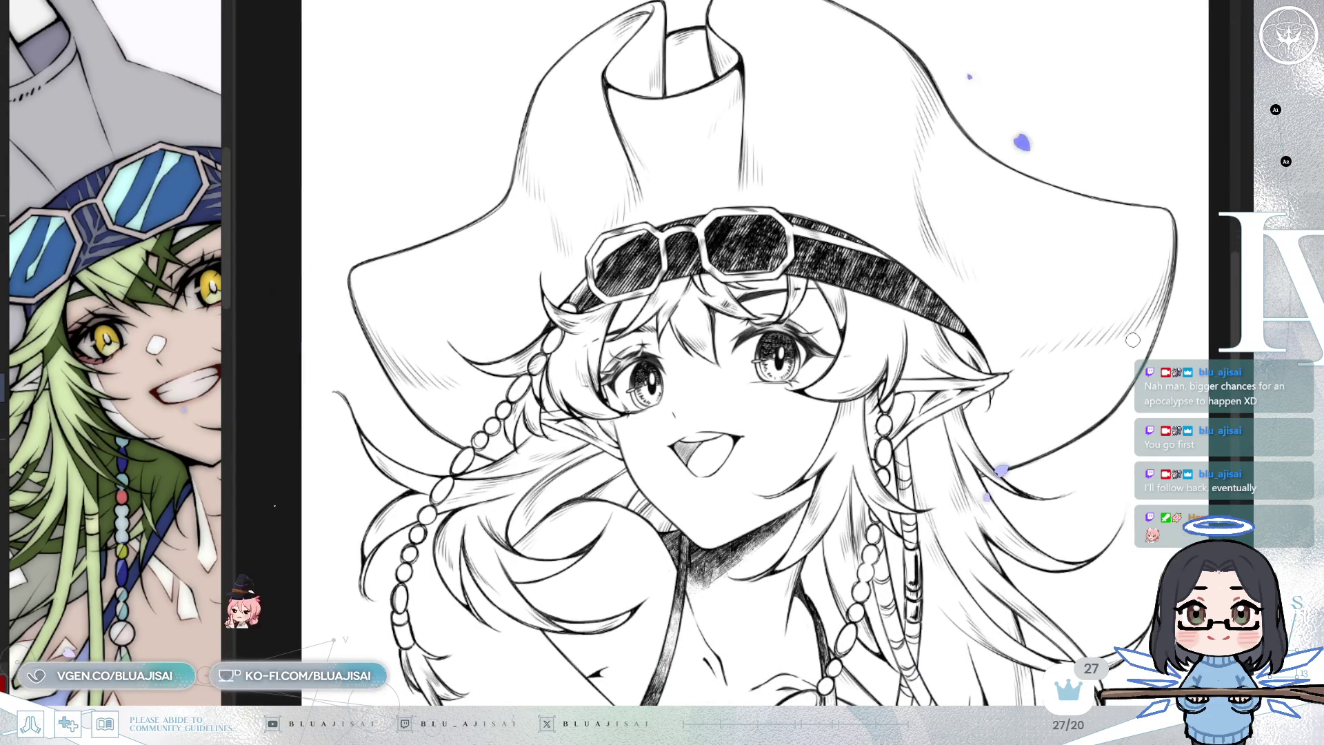
{"action": "mouse_move", "coordinate": [1083, 385]}
{"action": "left_mouse_down"}
{"action": "mouse_move", "coordinate": [1154, 463]}
{"action": "mouse_move", "coordinate": [1099, 385]}
{"action": "left_mouse_up"}
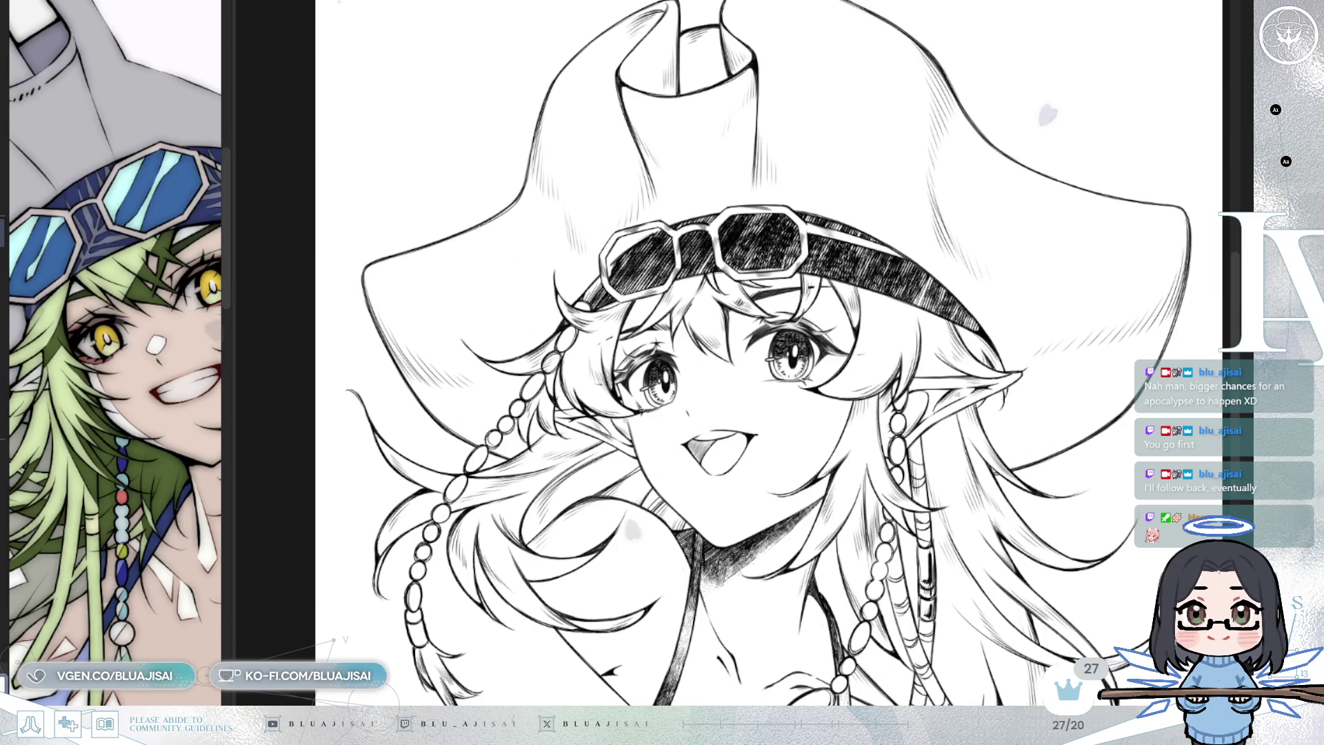
Paint white hatching highlights across the goggles strap and mirror the view to check them
{"action": "scroll", "coordinate": [870, 320], "scroll_direction": "up", "scroll_amount": 3}
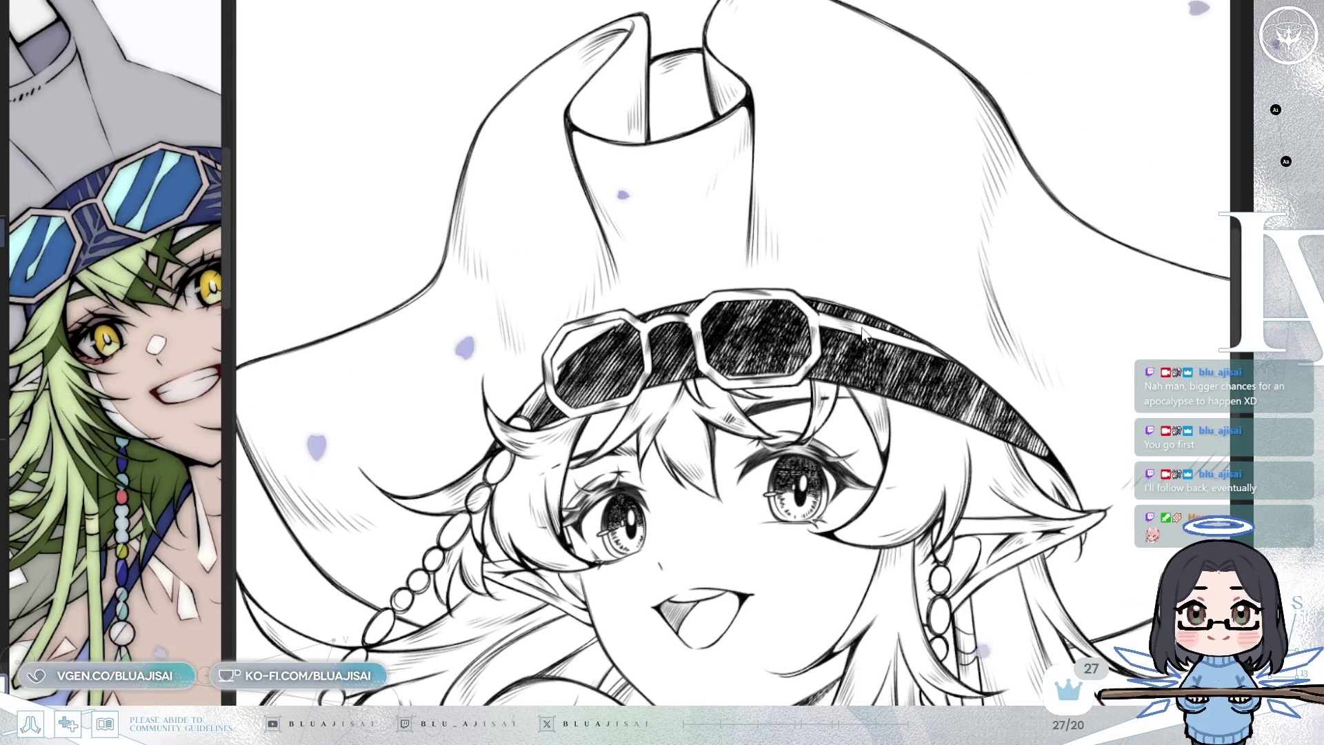
{"action": "mouse_move", "coordinate": [885, 323]}
{"action": "left_mouse_down"}
{"action": "mouse_move", "coordinate": [917, 362]}
{"action": "mouse_move", "coordinate": [917, 407]}
{"action": "mouse_move", "coordinate": [979, 427]}
{"action": "mouse_move", "coordinate": [1000, 413]}
{"action": "mouse_move", "coordinate": [959, 400]}
{"action": "mouse_move", "coordinate": [973, 428]}
{"action": "mouse_move", "coordinate": [1014, 414]}
{"action": "mouse_move", "coordinate": [1012, 395]}
{"action": "left_mouse_up"}
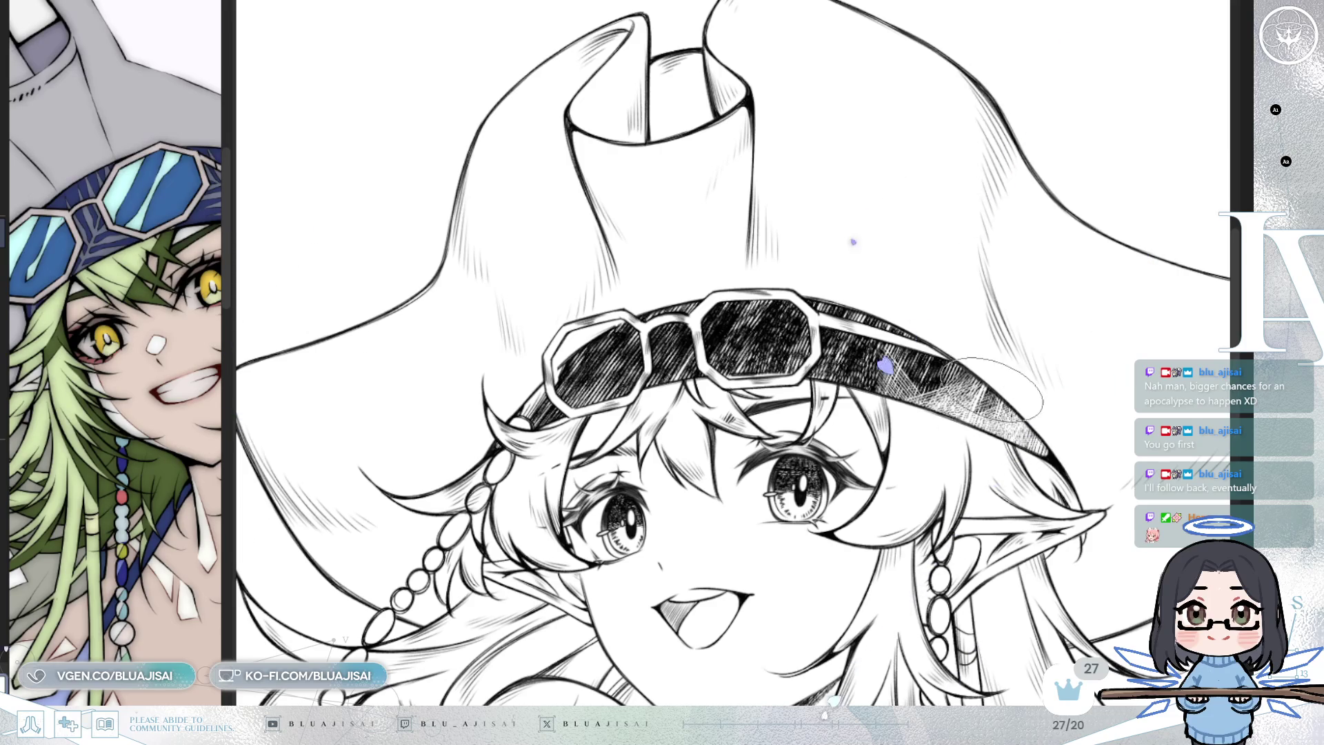
{"action": "mouse_move", "coordinate": [908, 325]}
{"action": "left_mouse_down"}
{"action": "mouse_move", "coordinate": [952, 373]}
{"action": "mouse_move", "coordinate": [876, 365]}
{"action": "left_mouse_up"}
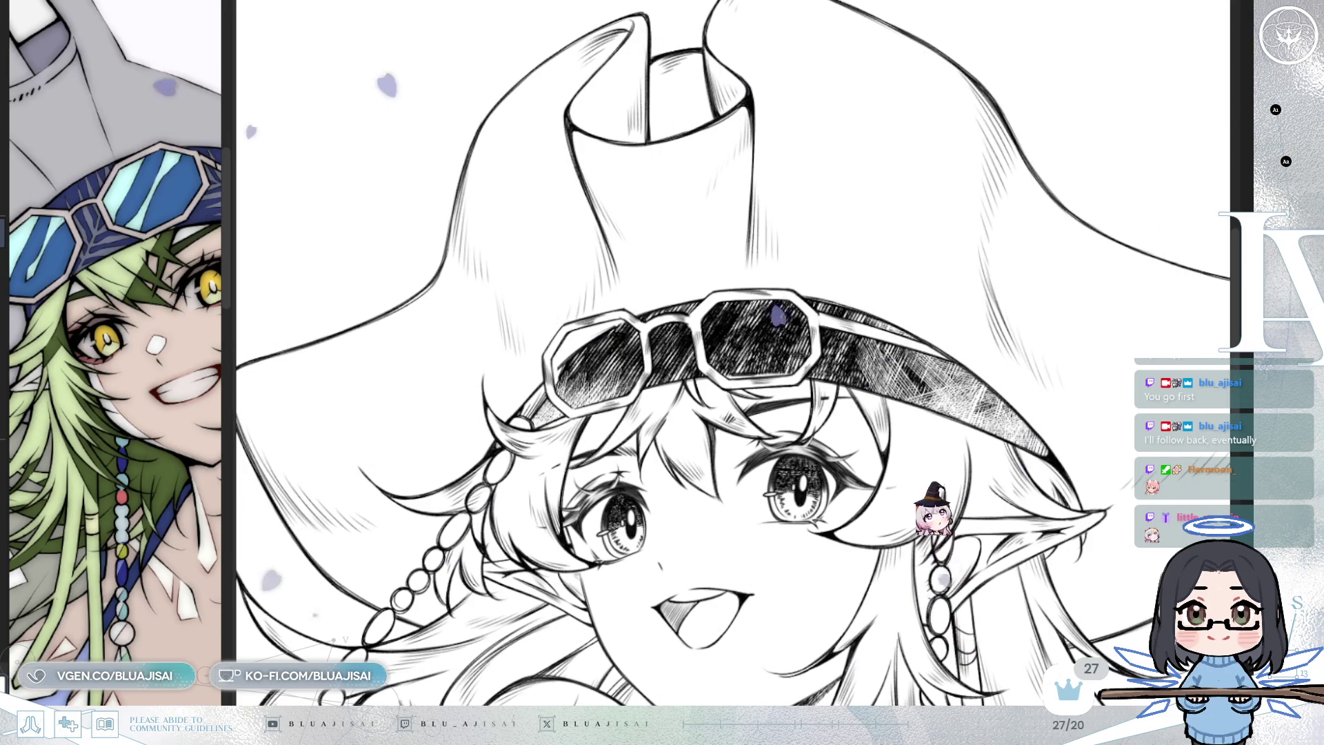
{"action": "key", "text": "m"}
{"action": "key", "text": "m"}
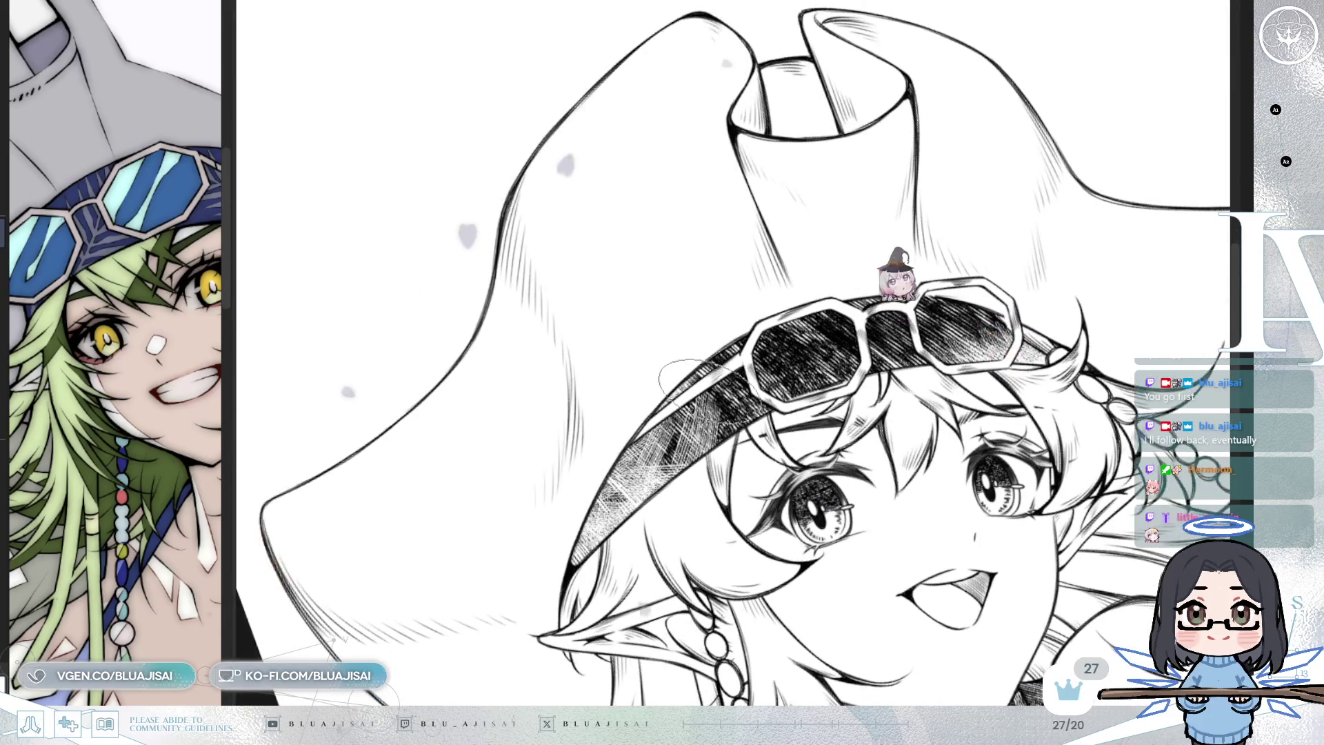
Cover the white scratch marks on the hat brim with hatching and flip the view back to normal
{"action": "mouse_move", "coordinate": [670, 396]}
{"action": "left_mouse_down"}
{"action": "mouse_move", "coordinate": [690, 428]}
{"action": "mouse_move", "coordinate": [717, 424]}
{"action": "mouse_move", "coordinate": [607, 491]}
{"action": "mouse_move", "coordinate": [662, 469]}
{"action": "left_mouse_up"}
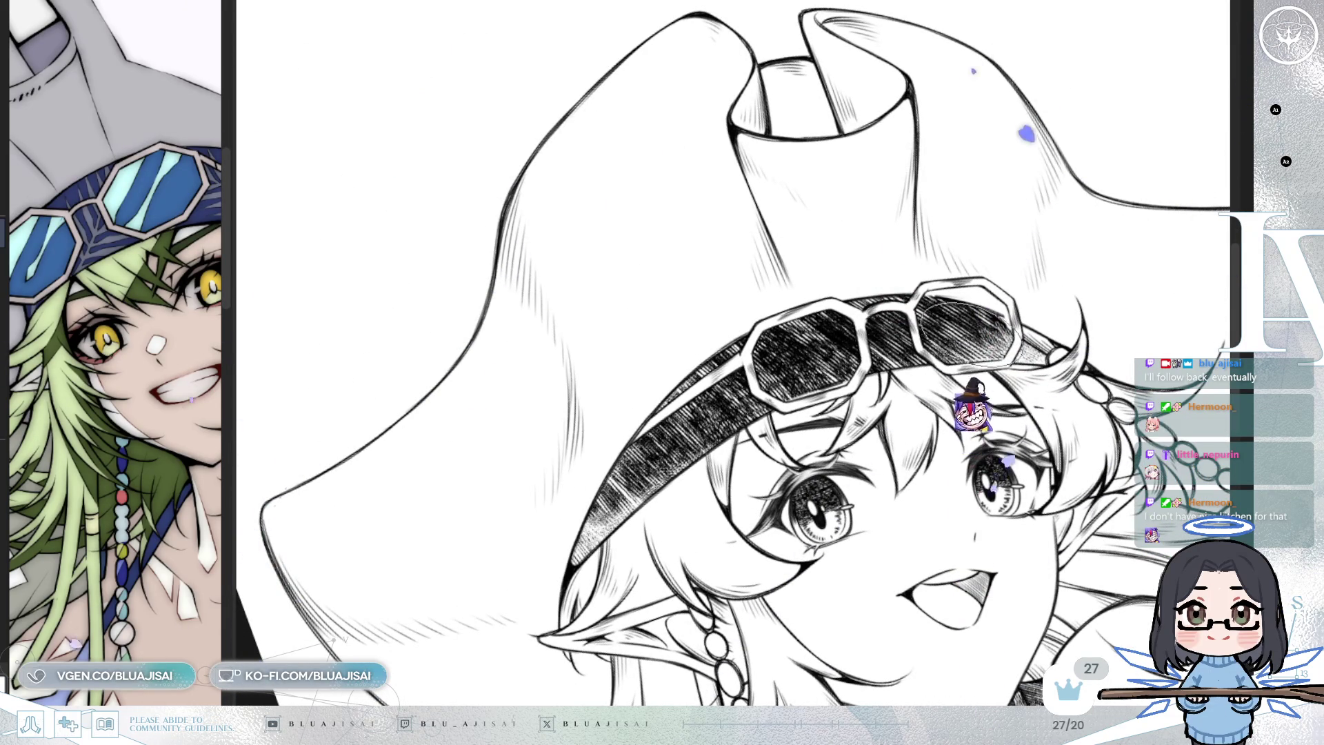
{"action": "key", "text": "m"}
{"action": "key", "text": "minus"}
{"action": "key", "text": "minus"}
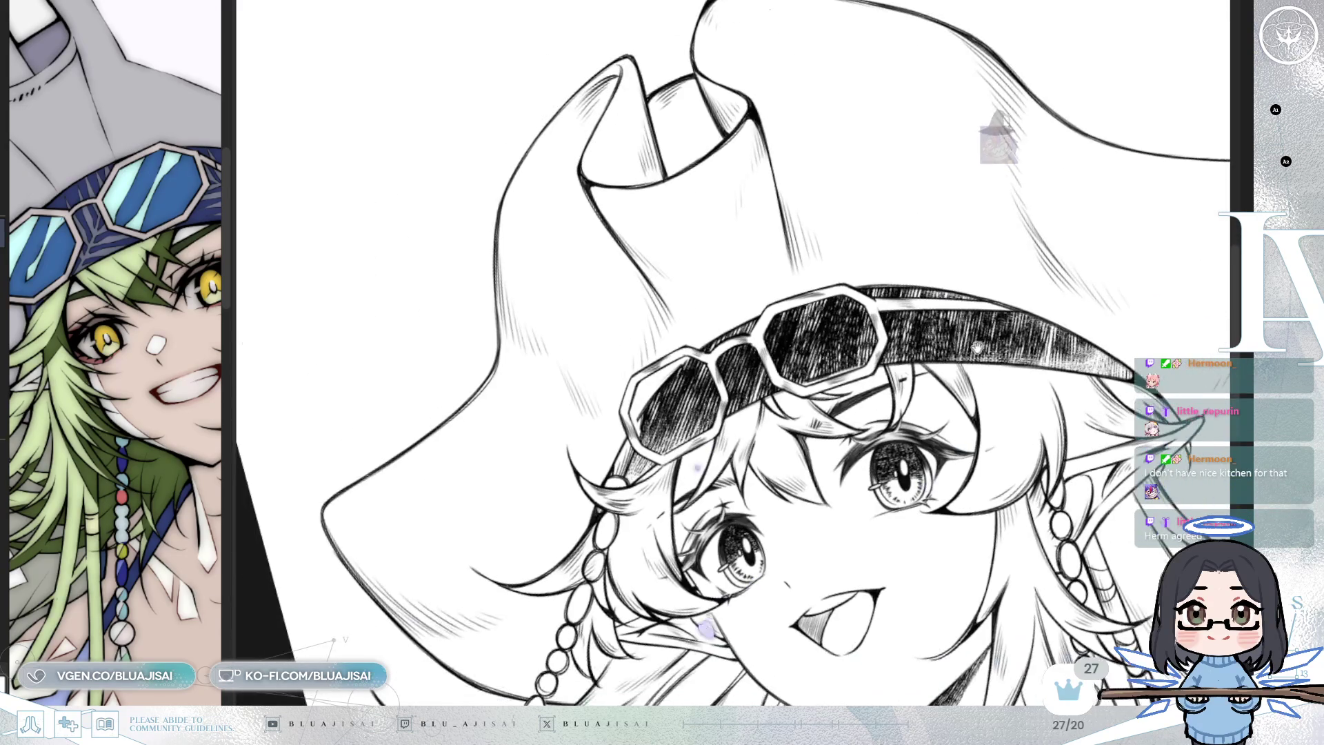
{"action": "scroll", "coordinate": [662, 326], "scroll_direction": "up", "scroll_amount": 1}
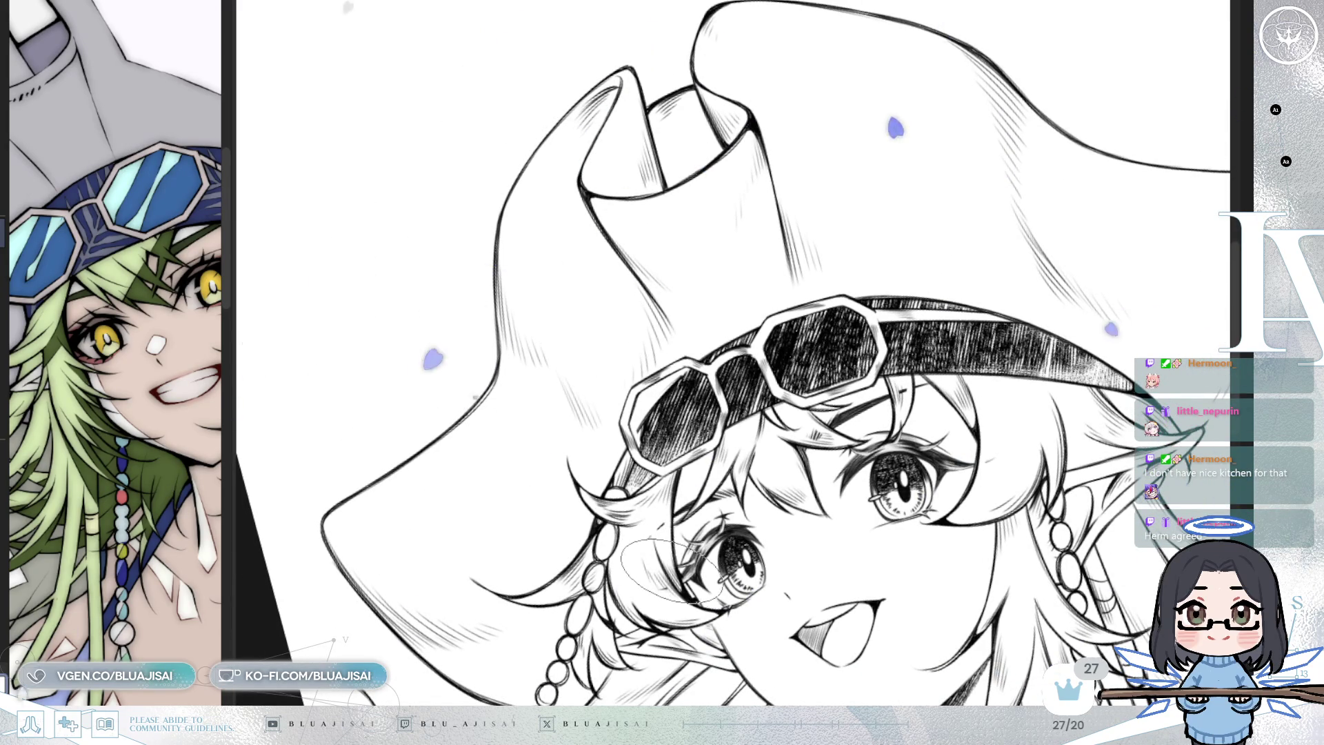
Rework the goggle lens hatching, lightening both lenses and filling in the left one
{"action": "mouse_move", "coordinate": [644, 387]}
{"action": "left_mouse_down"}
{"action": "mouse_move", "coordinate": [702, 415]}
{"action": "mouse_move", "coordinate": [793, 359]}
{"action": "mouse_move", "coordinate": [779, 355]}
{"action": "mouse_move", "coordinate": [845, 345]}
{"action": "mouse_move", "coordinate": [807, 342]}
{"action": "left_mouse_up"}
{"action": "mouse_move", "coordinate": [710, 389]}
{"action": "left_mouse_down"}
{"action": "mouse_move", "coordinate": [666, 424]}
{"action": "mouse_move", "coordinate": [662, 413]}
{"action": "left_mouse_up"}
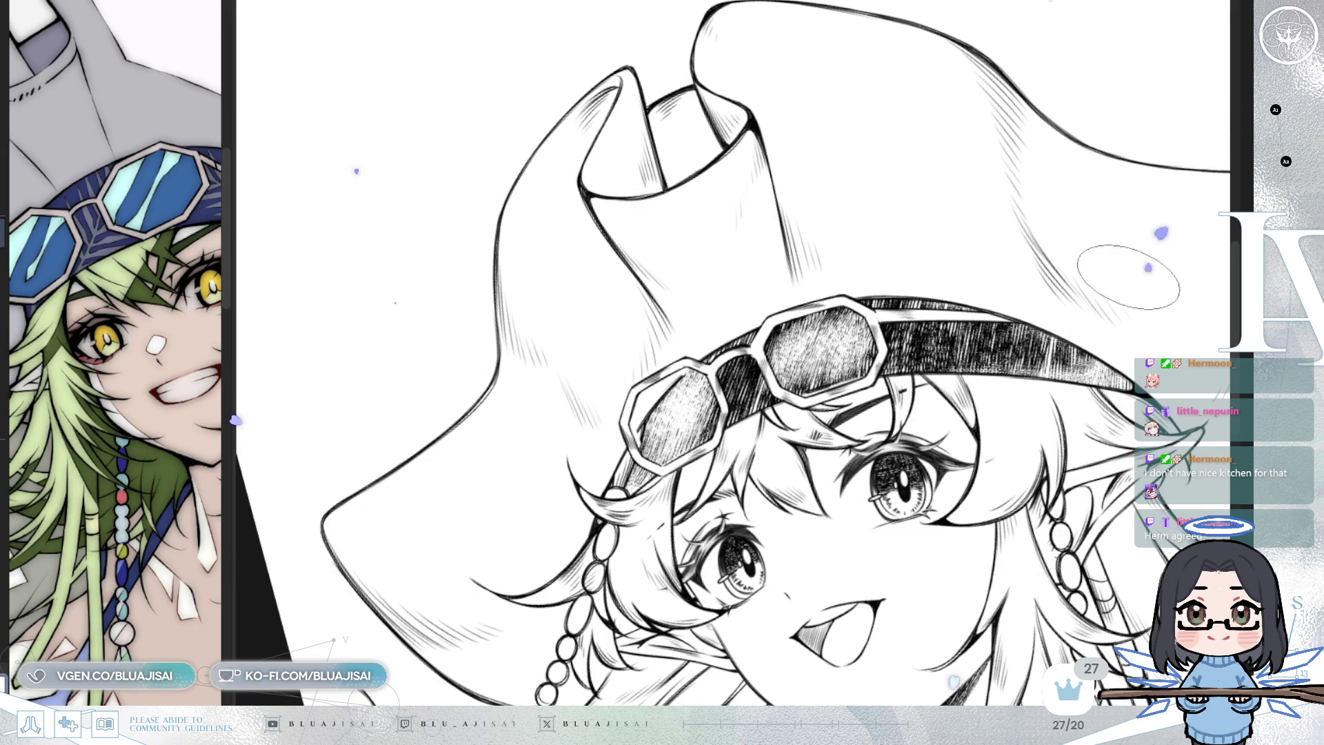
{"action": "mouse_move", "coordinate": [789, 329]}
{"action": "left_mouse_down"}
{"action": "mouse_move", "coordinate": [803, 335]}
{"action": "mouse_move", "coordinate": [793, 349]}
{"action": "mouse_move", "coordinate": [875, 331]}
{"action": "left_mouse_up"}
{"action": "mouse_move", "coordinate": [713, 379]}
{"action": "left_mouse_down"}
{"action": "mouse_move", "coordinate": [679, 407]}
{"action": "mouse_move", "coordinate": [690, 433]}
{"action": "mouse_move", "coordinate": [672, 448]}
{"action": "mouse_move", "coordinate": [651, 442]}
{"action": "left_mouse_up"}
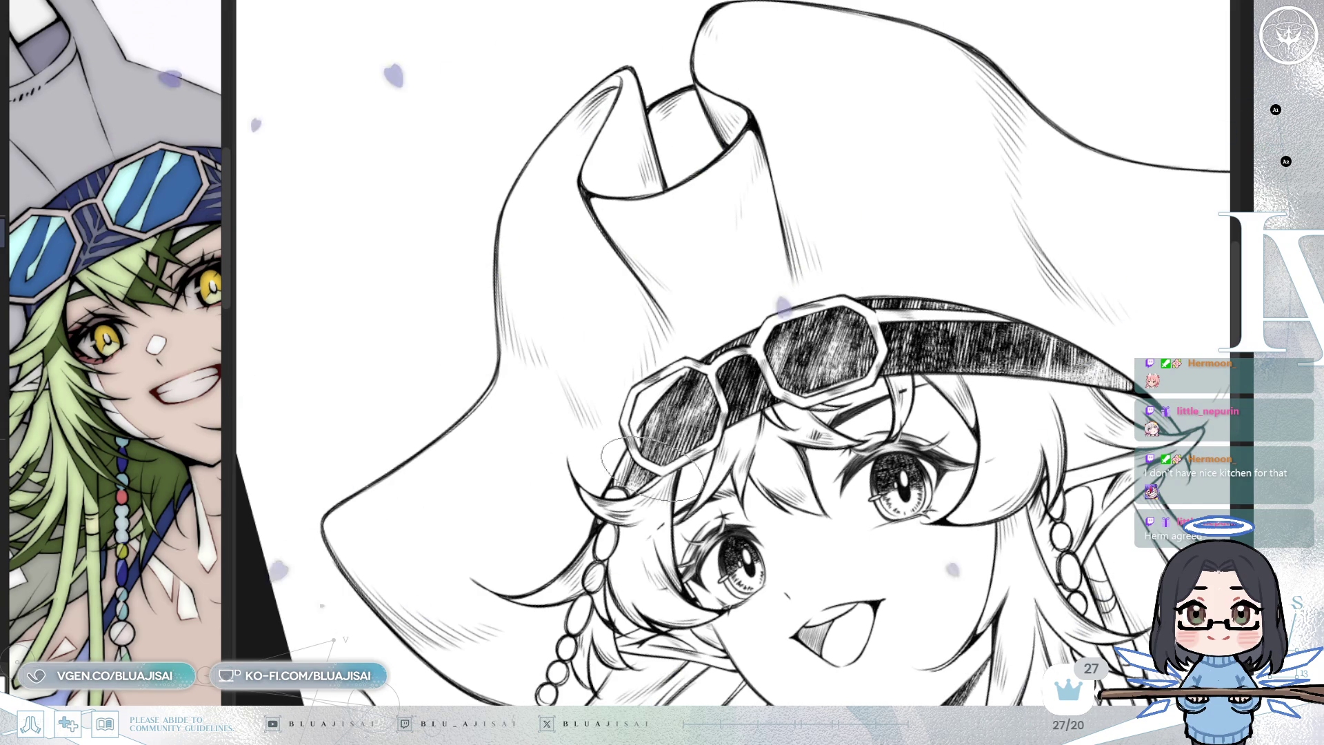
Reset the canvas rotation to upright and zoom in with the face and goggles centred
{"action": "scroll", "coordinate": [969, 275], "scroll_direction": "down", "scroll_amount": 3}
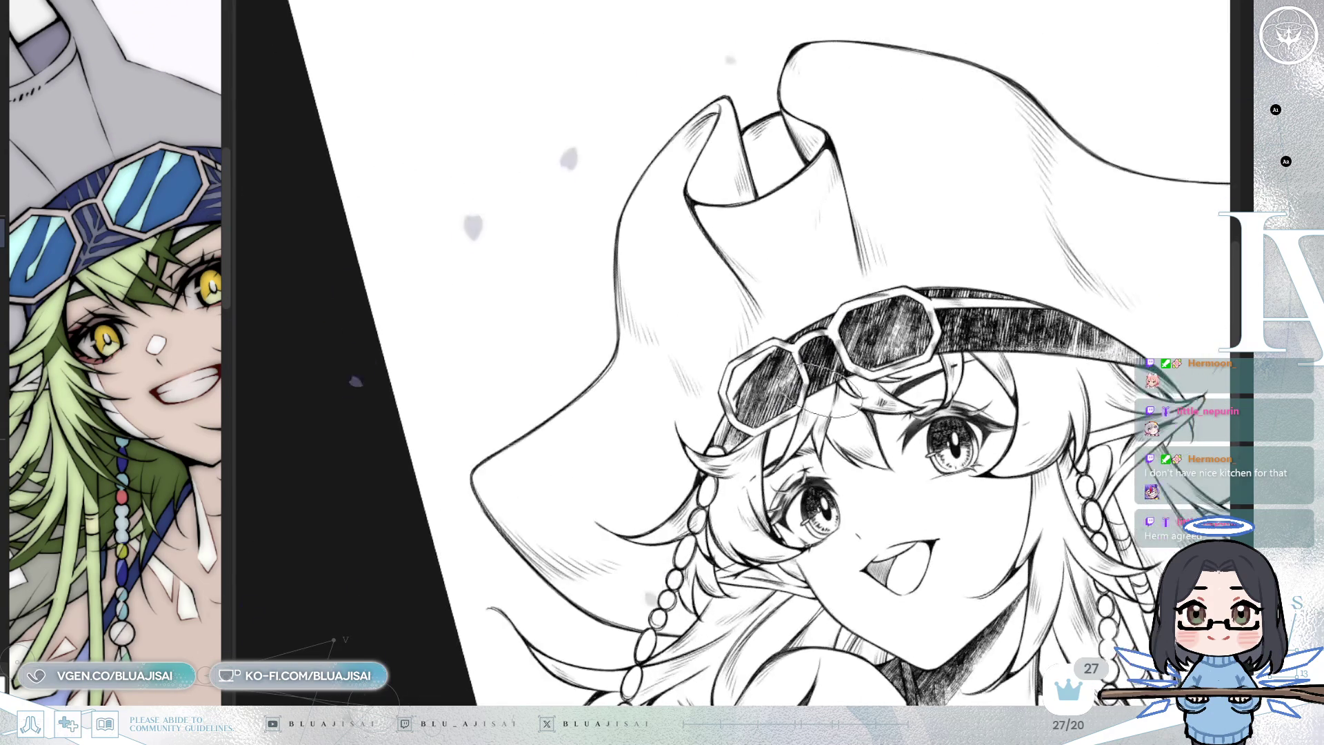
{"action": "left_click_drag", "start_coordinate": [1085, 227], "coordinate": [967, 169]}
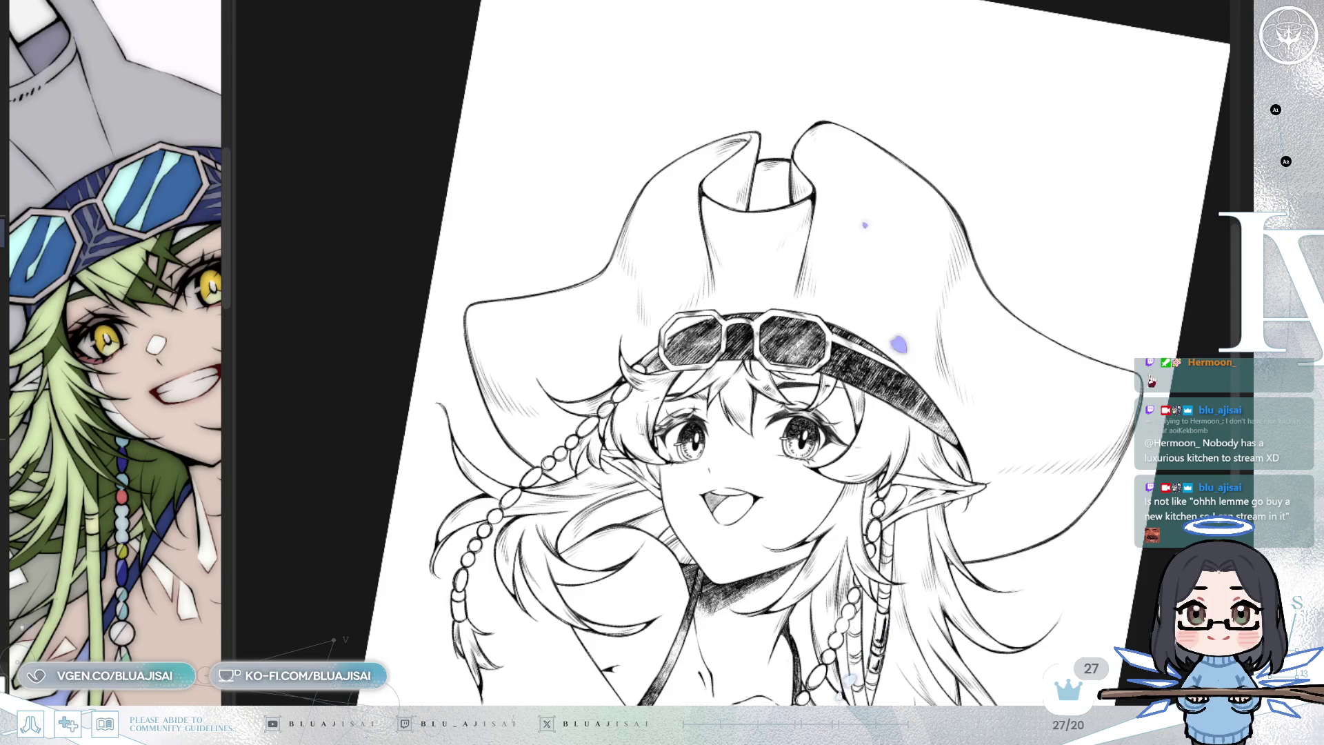
{"action": "key", "text": "Escape"}
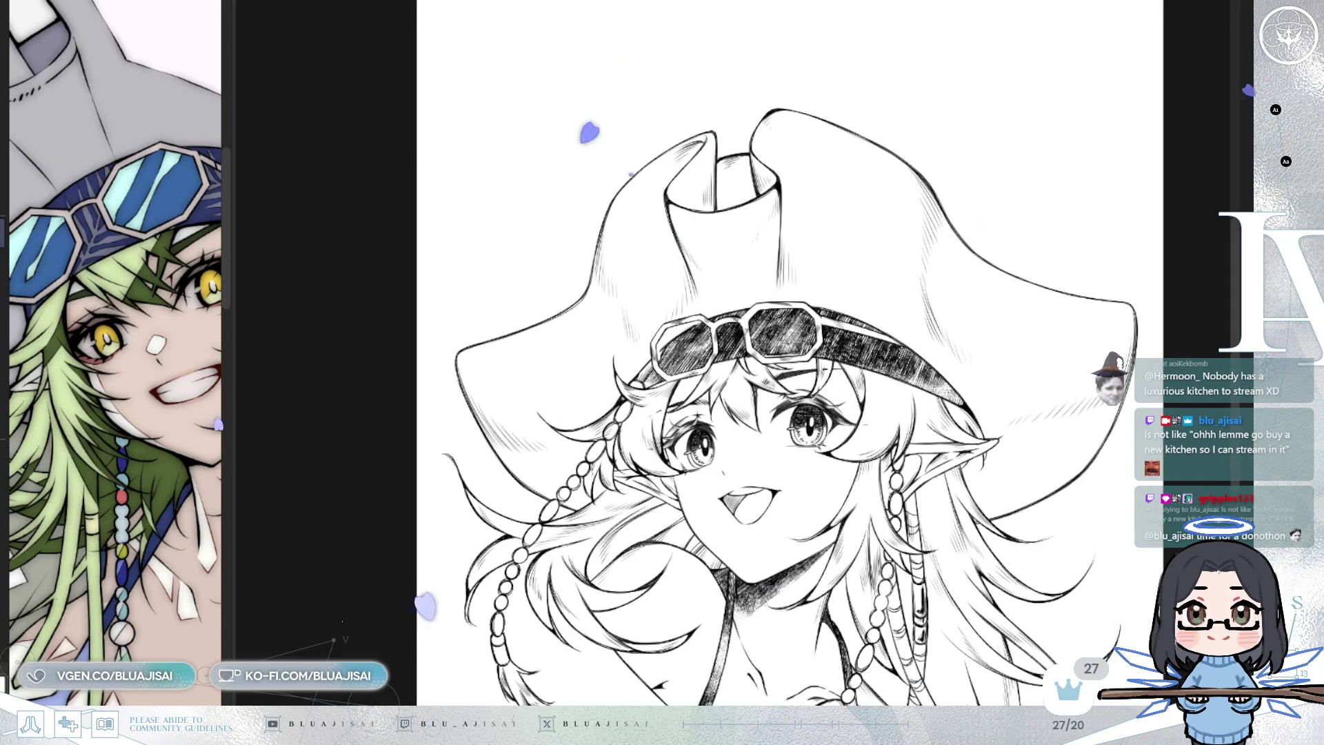
{"action": "left_click_drag", "start_coordinate": [759, 345], "coordinate": [686, 279]}
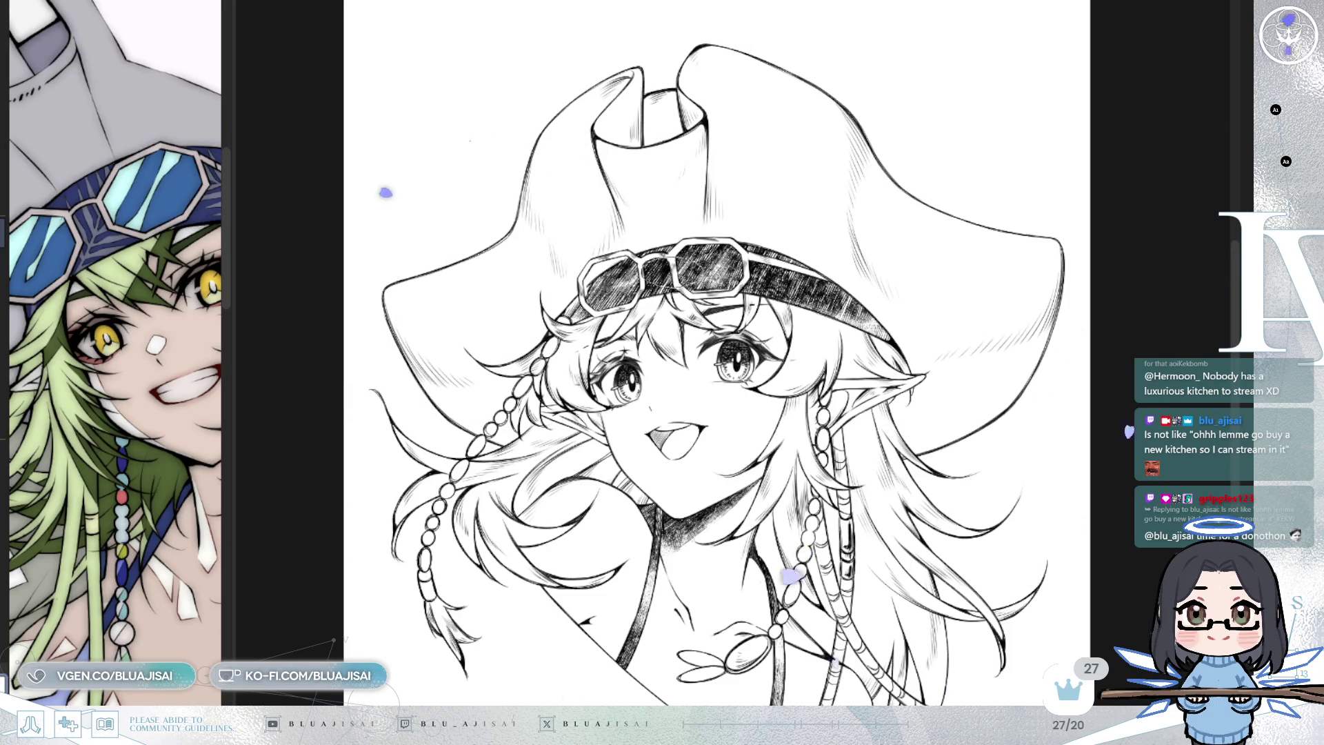
{"action": "scroll", "coordinate": [717, 454], "scroll_direction": "up", "scroll_amount": 3}
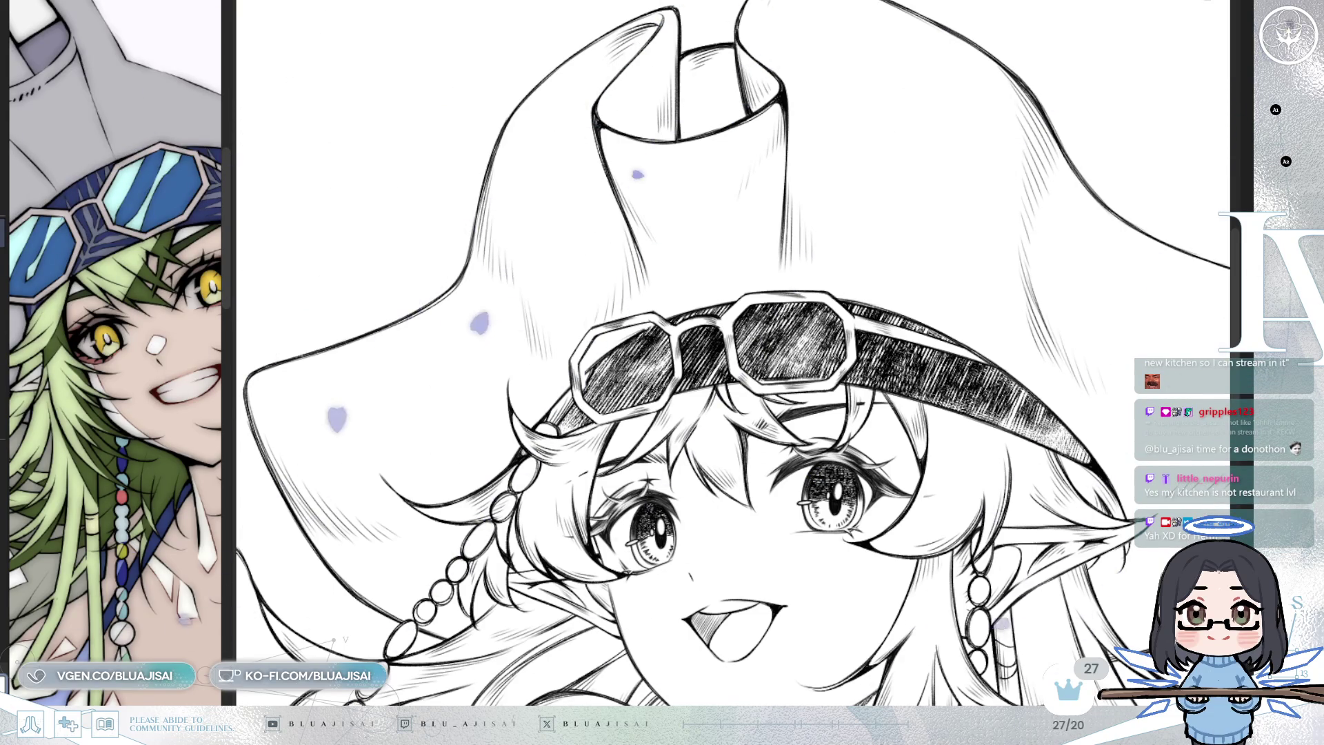
Rotate the view around the goggles, turning them vertical and then horizontal
{"action": "scroll", "coordinate": [607, 338], "scroll_direction": "up", "scroll_amount": 5}
{"action": "mouse_move", "coordinate": [662, 476]}
{"action": "left_mouse_down"}
{"action": "mouse_move", "coordinate": [593, 511]}
{"action": "mouse_move", "coordinate": [771, 356]}
{"action": "left_mouse_up"}
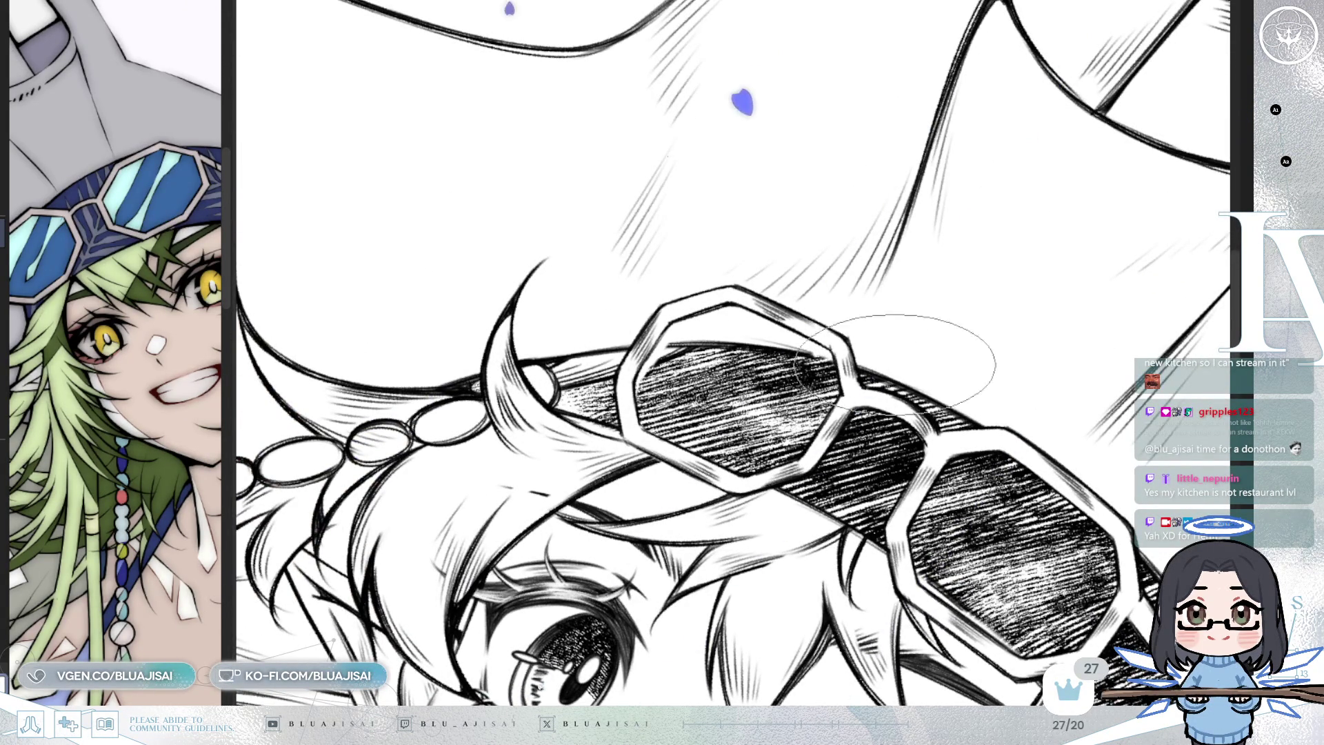
{"action": "left_click_drag", "start_coordinate": [733, 388], "coordinate": [659, 355]}
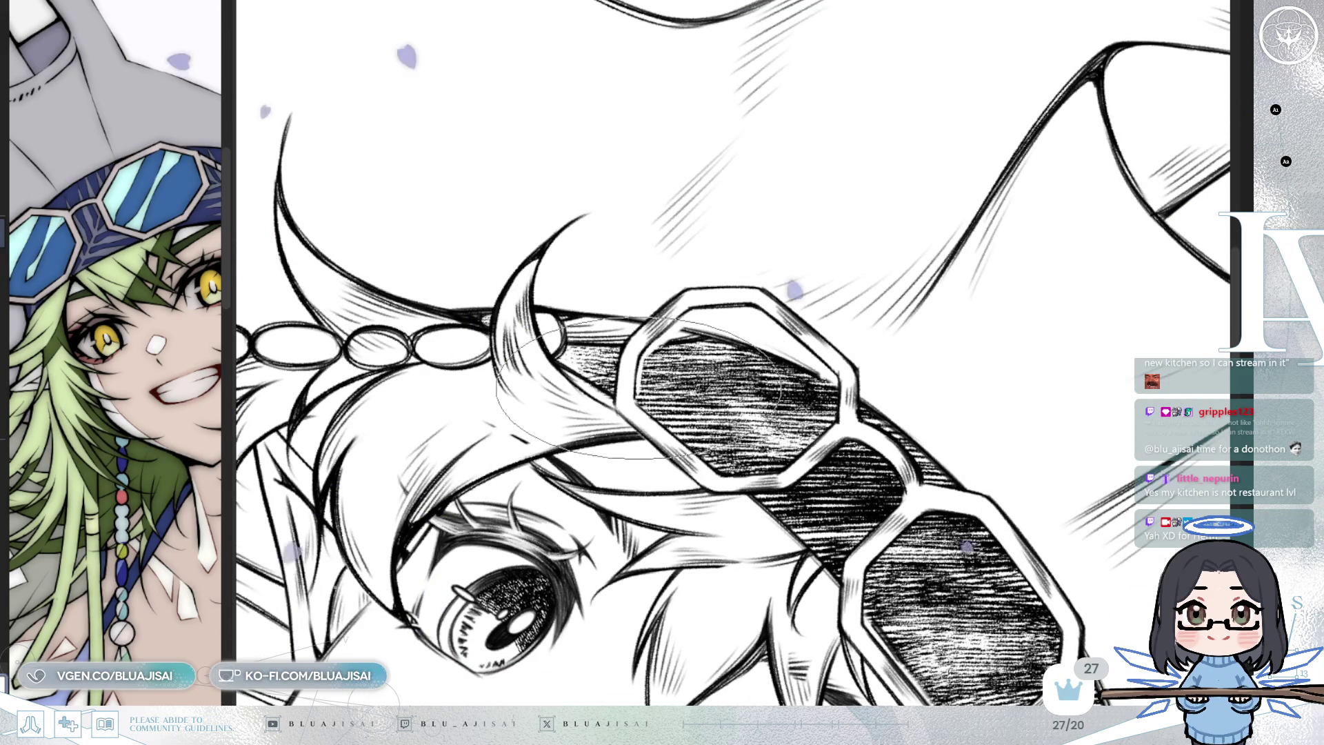
{"action": "left_click_drag", "start_coordinate": [638, 398], "coordinate": [660, 325]}
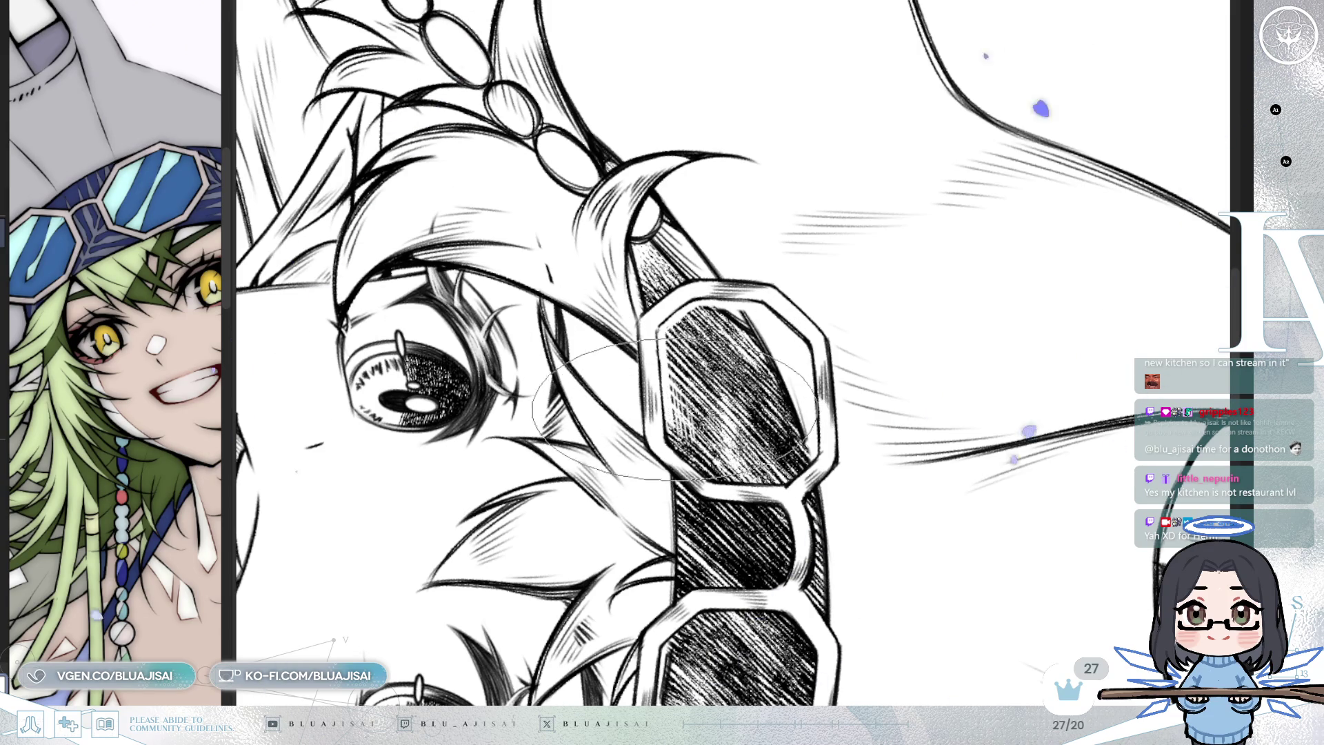
{"action": "mouse_move", "coordinate": [673, 407]}
{"action": "left_mouse_down"}
{"action": "mouse_move", "coordinate": [890, 358]}
{"action": "mouse_move", "coordinate": [862, 324]}
{"action": "mouse_move", "coordinate": [641, 353]}
{"action": "left_mouse_up"}
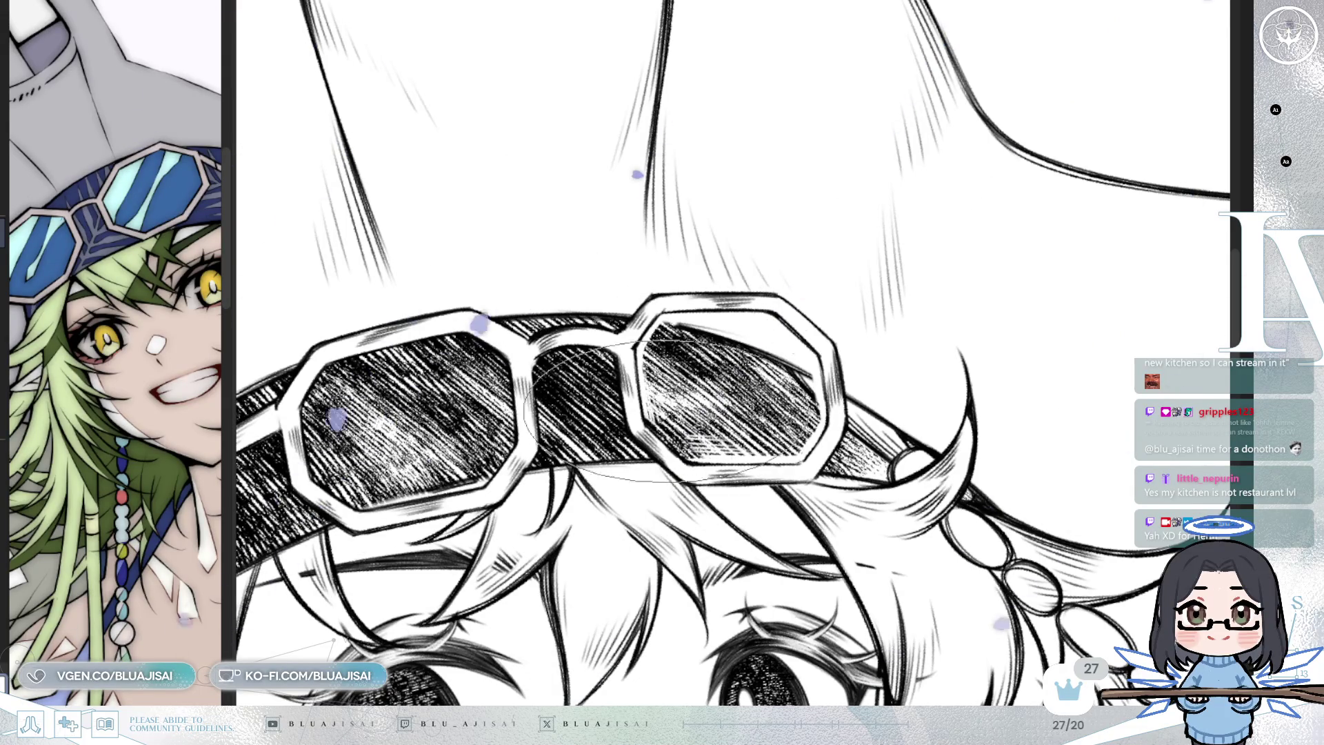
{"action": "left_click_drag", "start_coordinate": [638, 358], "coordinate": [745, 345]}
{"action": "left_click_drag", "start_coordinate": [872, 269], "coordinate": [828, 414]}
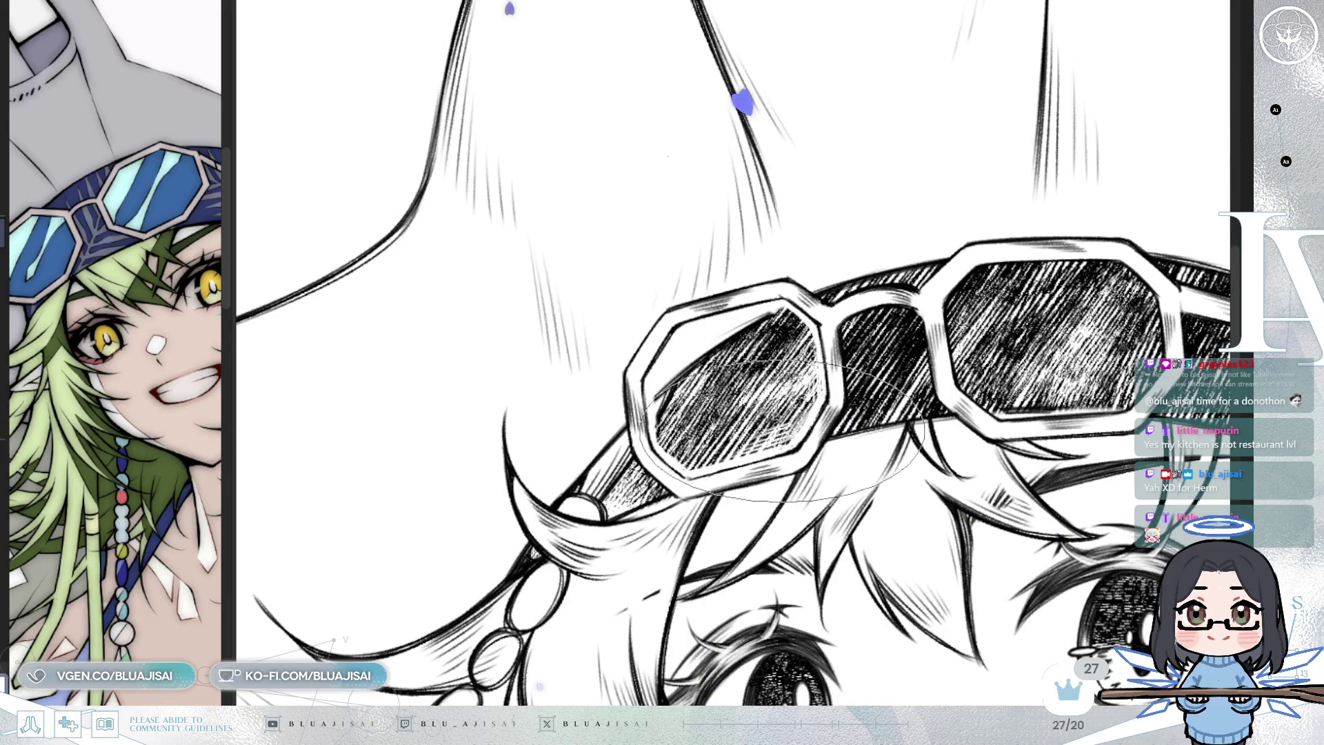
Pan across the goggles and hair and rotate until the goggles sit diagonally with the lower lens showing
{"action": "left_click_drag", "start_coordinate": [917, 279], "coordinate": [960, 304]}
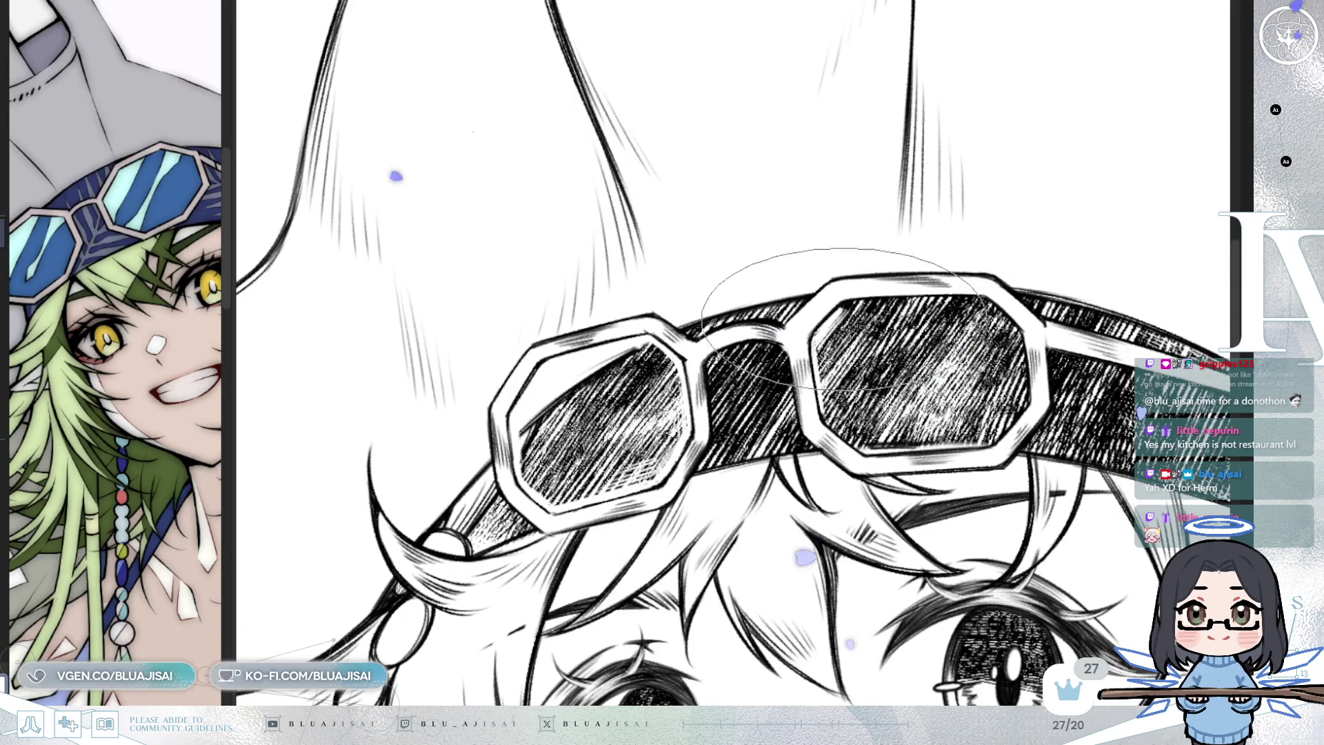
{"action": "left_click_drag", "start_coordinate": [844, 338], "coordinate": [772, 268]}
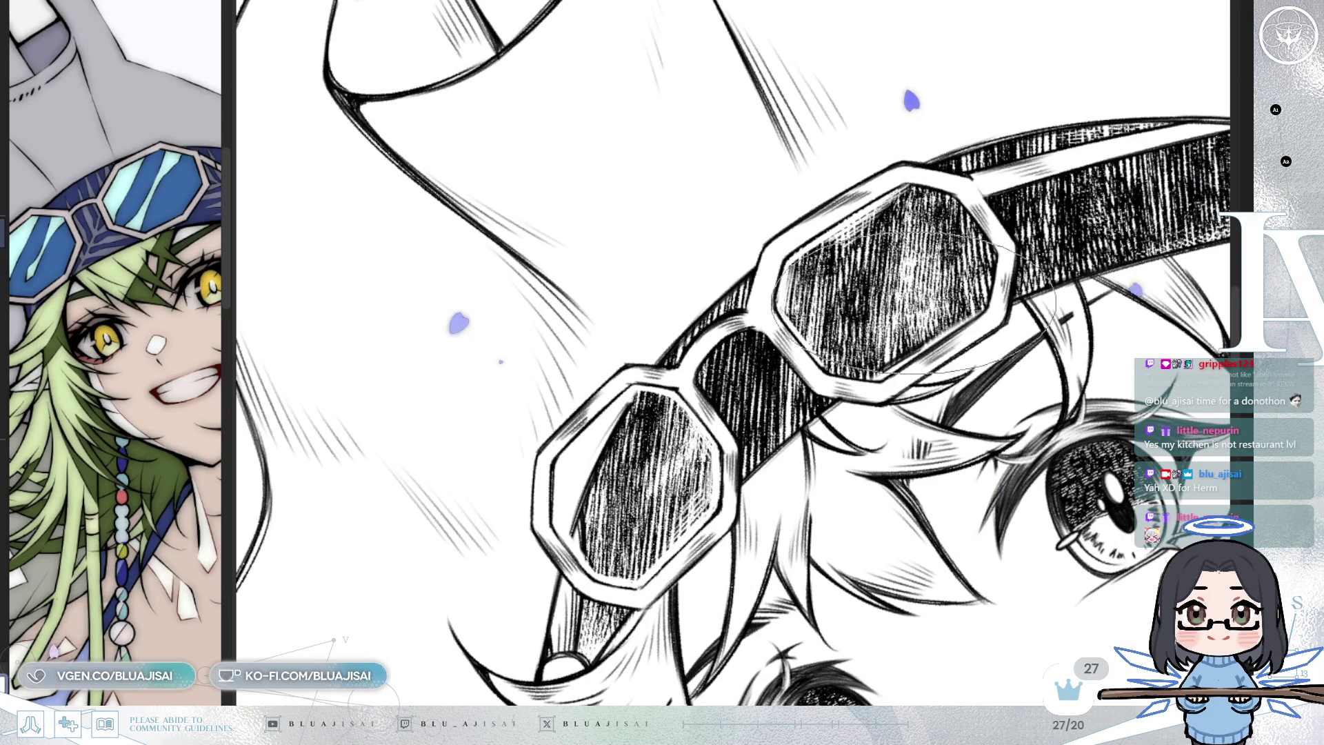
{"action": "mouse_move", "coordinate": [824, 372]}
{"action": "left_mouse_down"}
{"action": "mouse_move", "coordinate": [794, 442]}
{"action": "mouse_move", "coordinate": [786, 345]}
{"action": "left_mouse_up"}
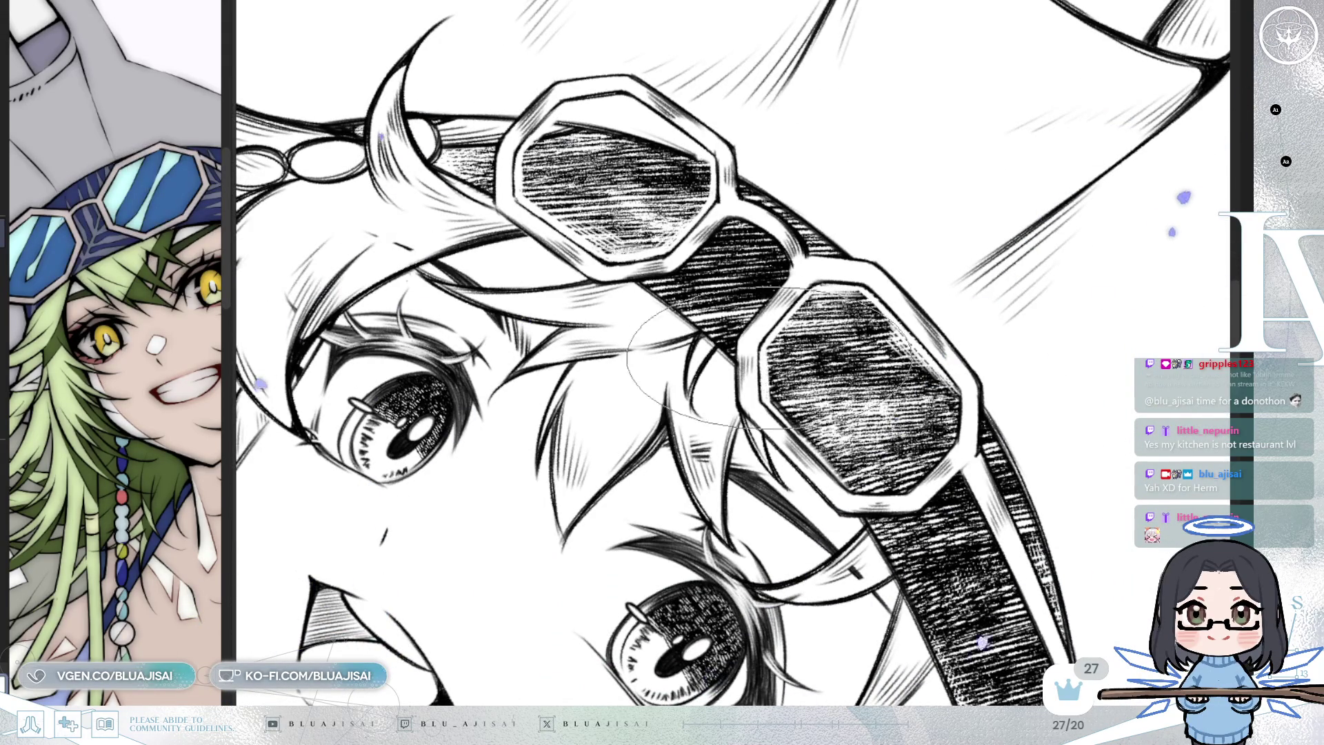
{"action": "left_click_drag", "start_coordinate": [738, 390], "coordinate": [693, 418]}
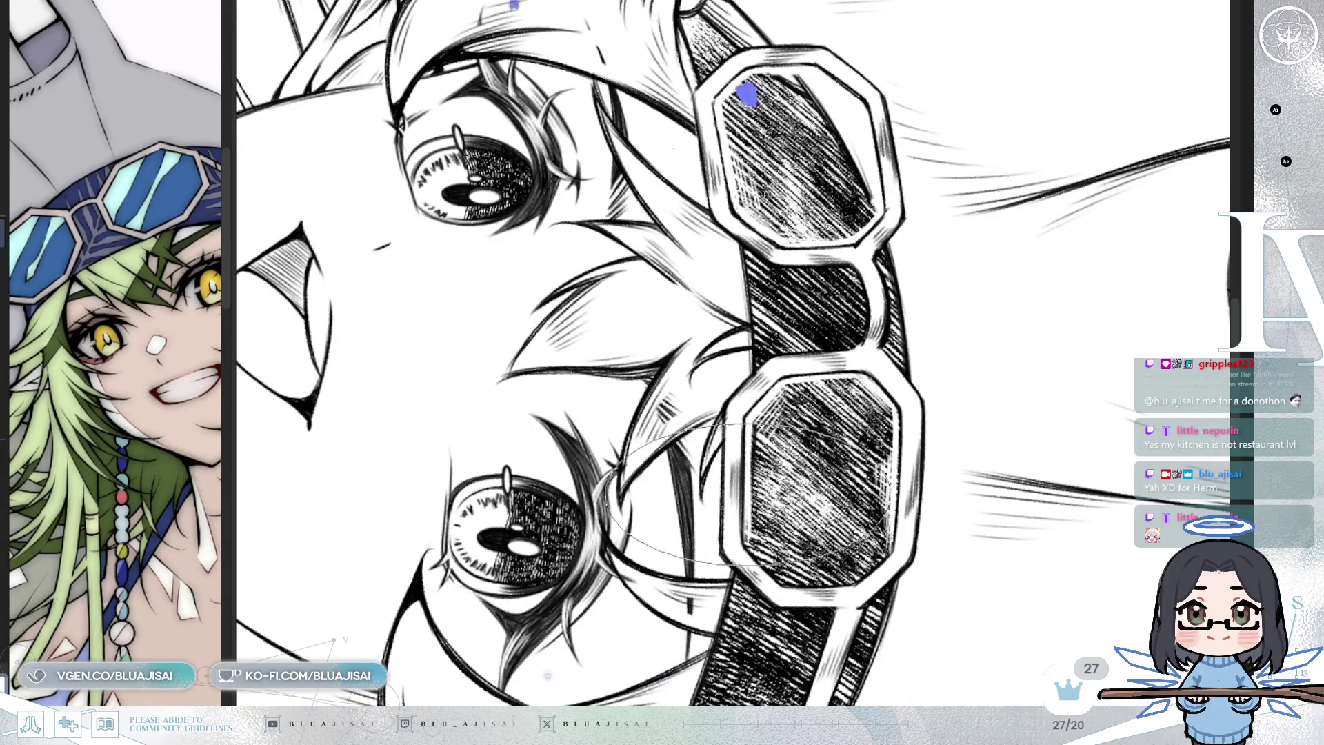
{"action": "left_click_drag", "start_coordinate": [724, 486], "coordinate": [600, 524]}
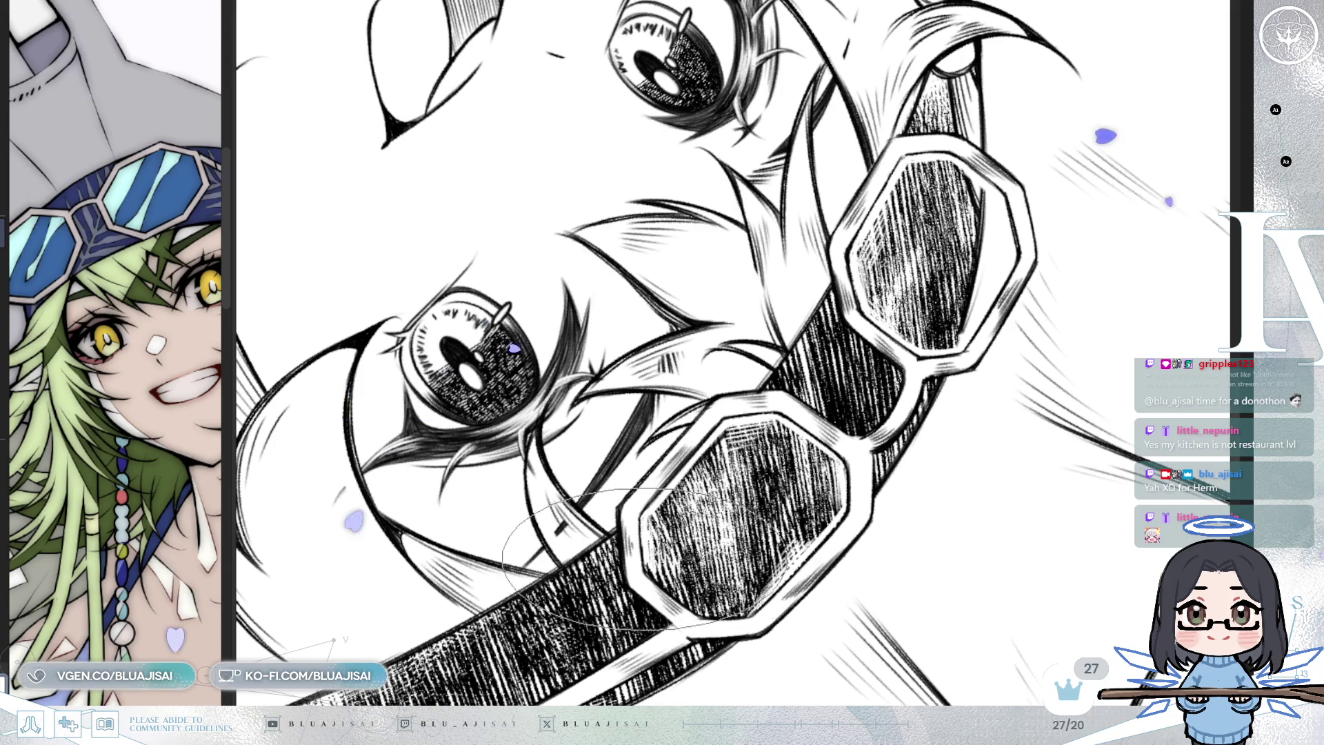
{"action": "left_click_drag", "start_coordinate": [682, 474], "coordinate": [717, 414]}
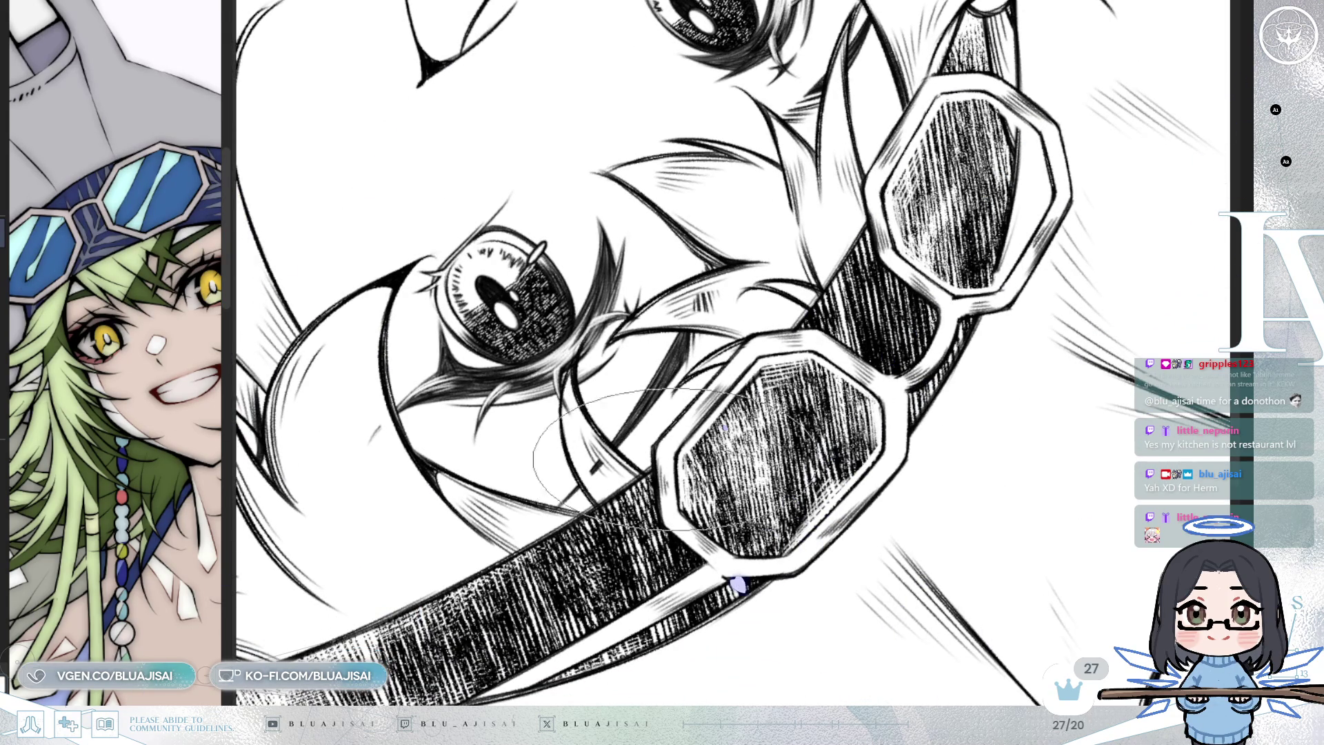
{"action": "left_click_drag", "start_coordinate": [1046, 288], "coordinate": [1050, 288]}
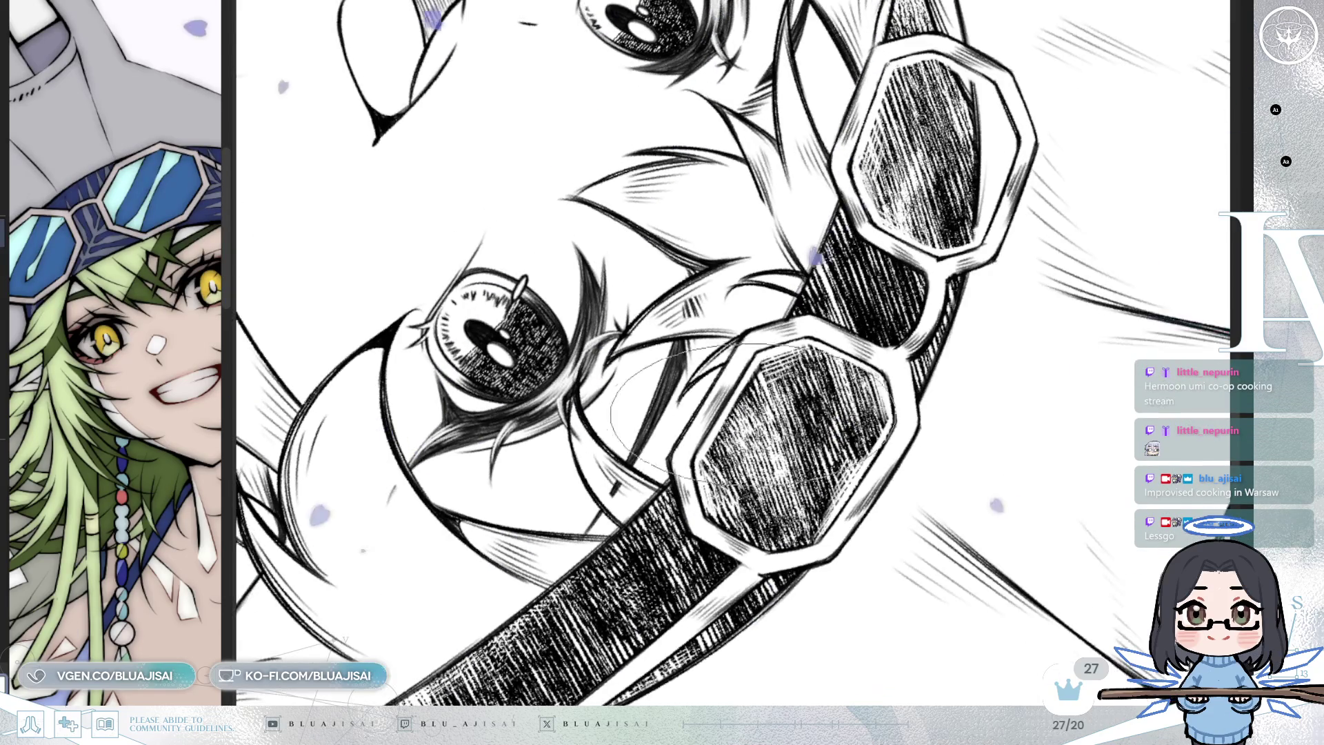
Bring the canvas back to near upright and zoom out to fit the whole hat and face
{"action": "mouse_move", "coordinate": [751, 380]}
{"action": "left_mouse_down"}
{"action": "mouse_move", "coordinate": [562, 455]}
{"action": "mouse_move", "coordinate": [662, 518]}
{"action": "mouse_move", "coordinate": [469, 442]}
{"action": "mouse_move", "coordinate": [607, 353]}
{"action": "mouse_move", "coordinate": [755, 435]}
{"action": "left_mouse_up"}
{"action": "key", "text": "ctrl+0"}
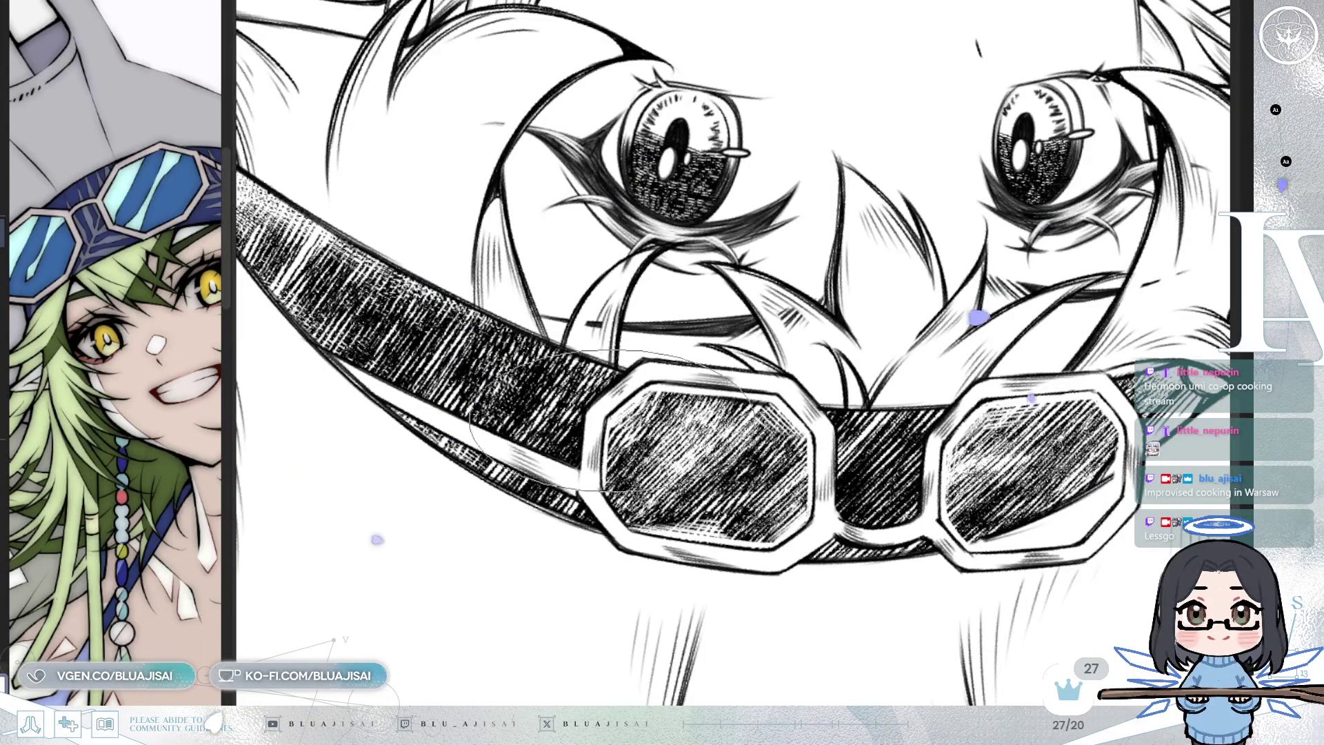
{"action": "key", "text": "asciicircum"}
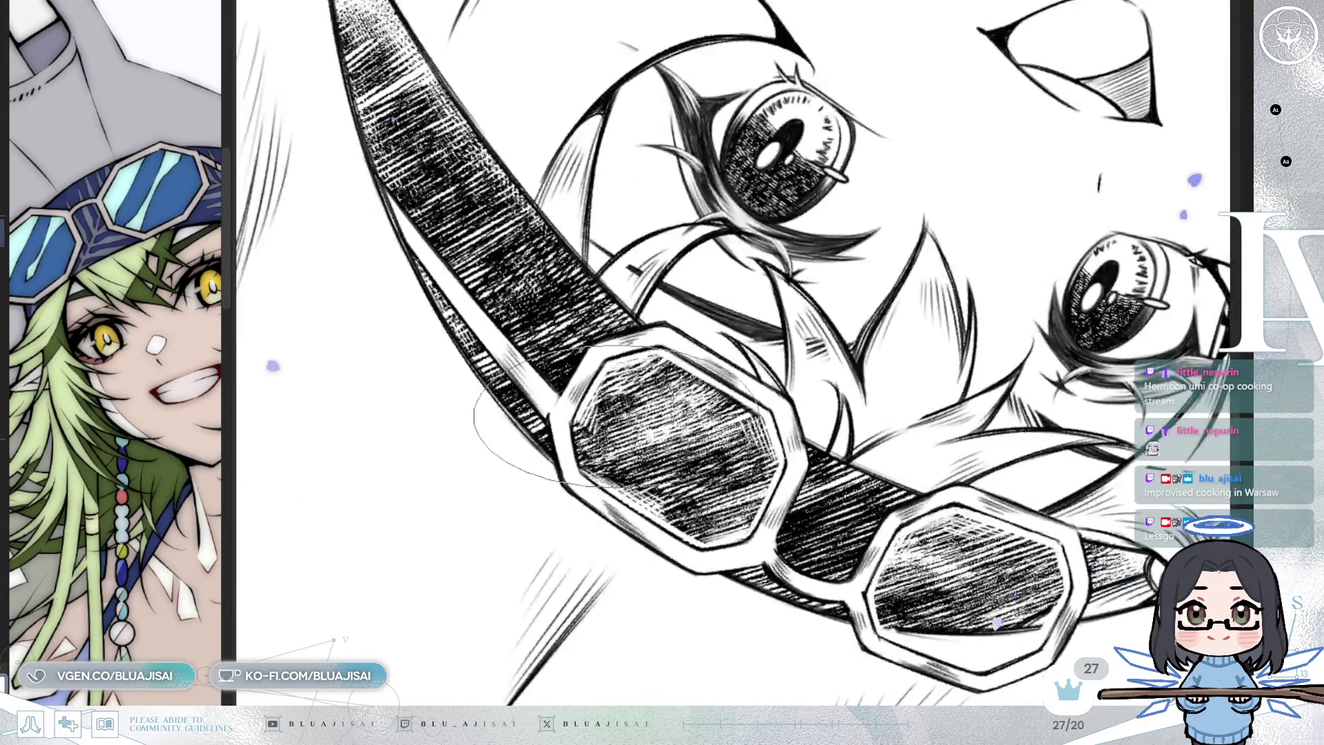
{"action": "key", "text": "asciicircum"}
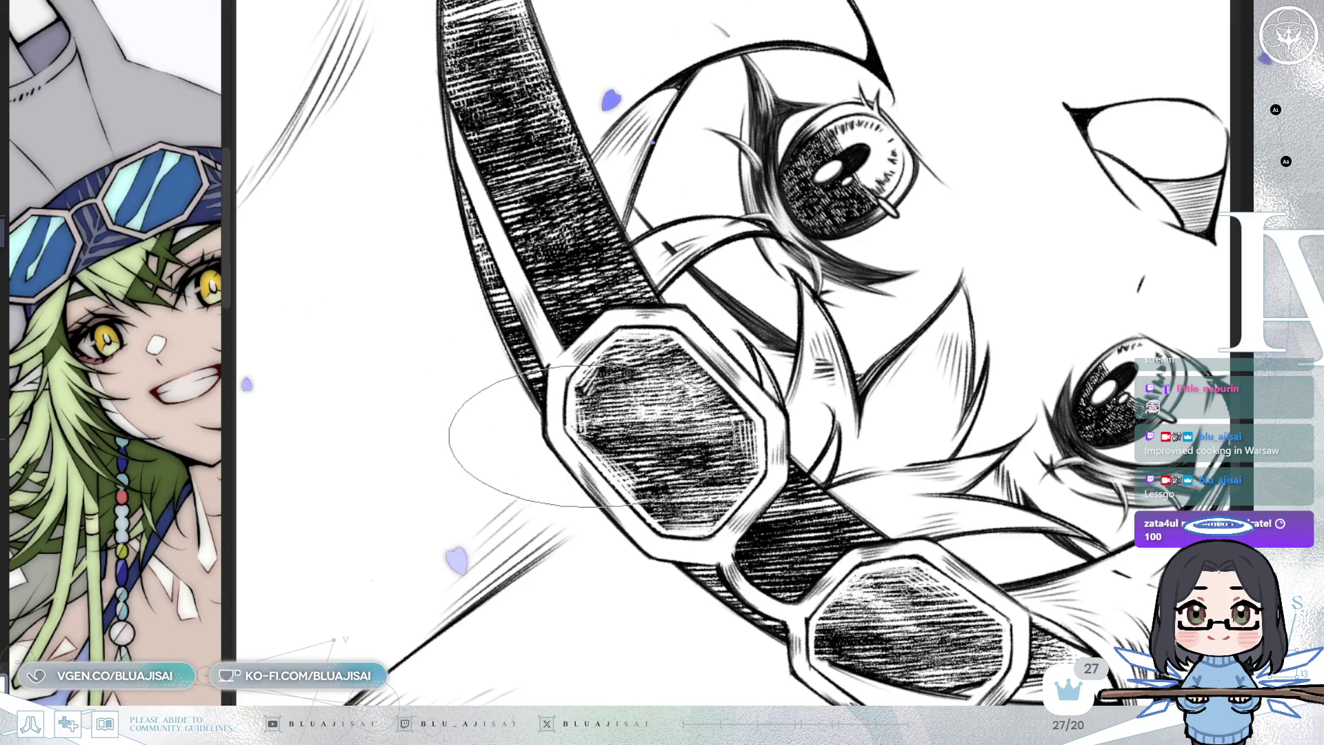
{"action": "key", "text": "at"}
{"action": "key", "text": "ctrl+minus"}
{"action": "key", "text": "ctrl+minus"}
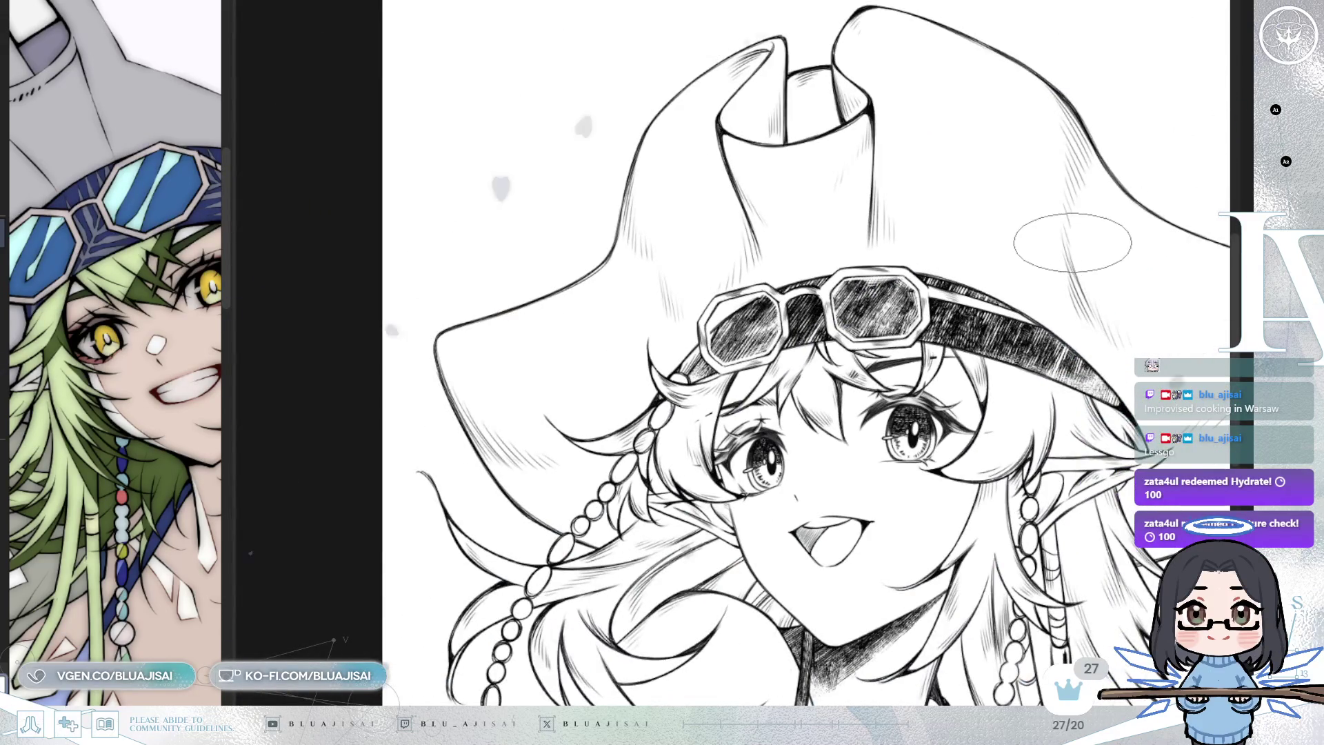
Zoom in on the face and neck, rotate, and mirror the view back and forth to check proportions
{"action": "key", "text": "ctrl+plus"}
{"action": "key", "text": "minus"}
{"action": "key", "text": "minus"}
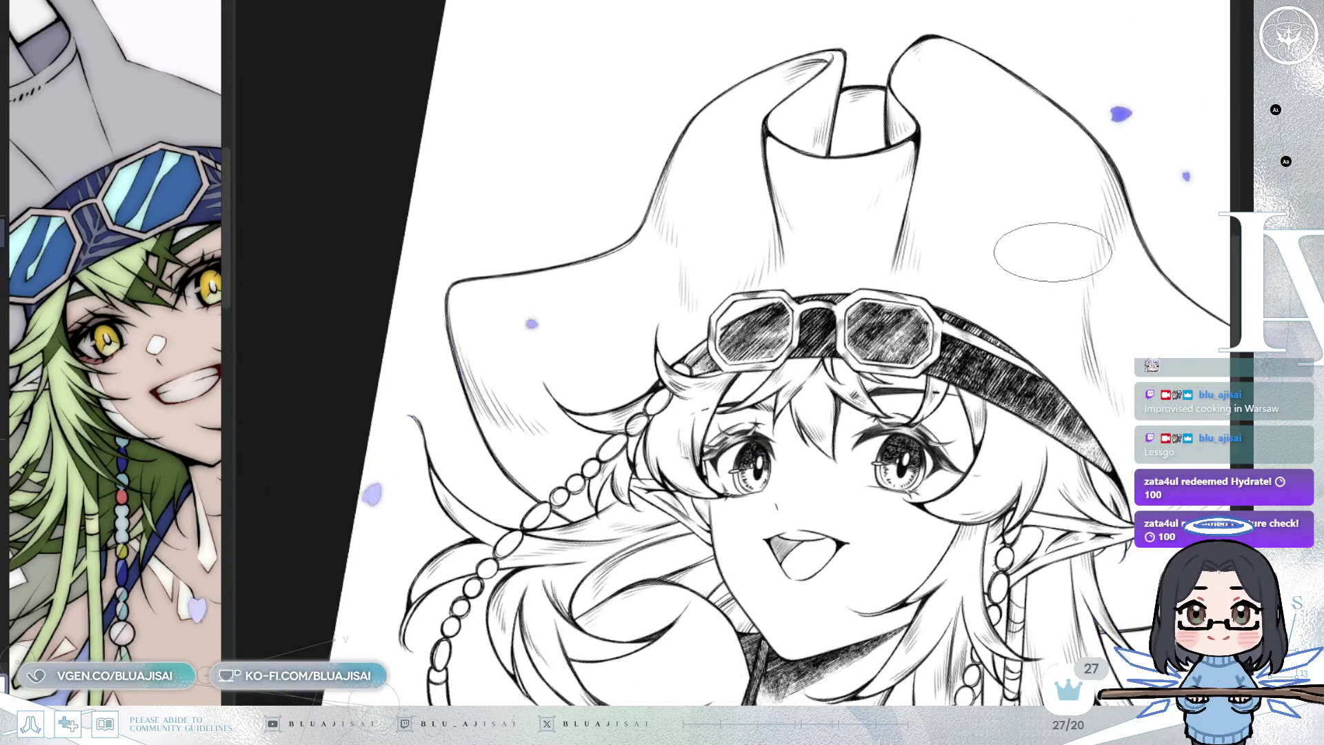
{"action": "key", "text": "ctrl+plus"}
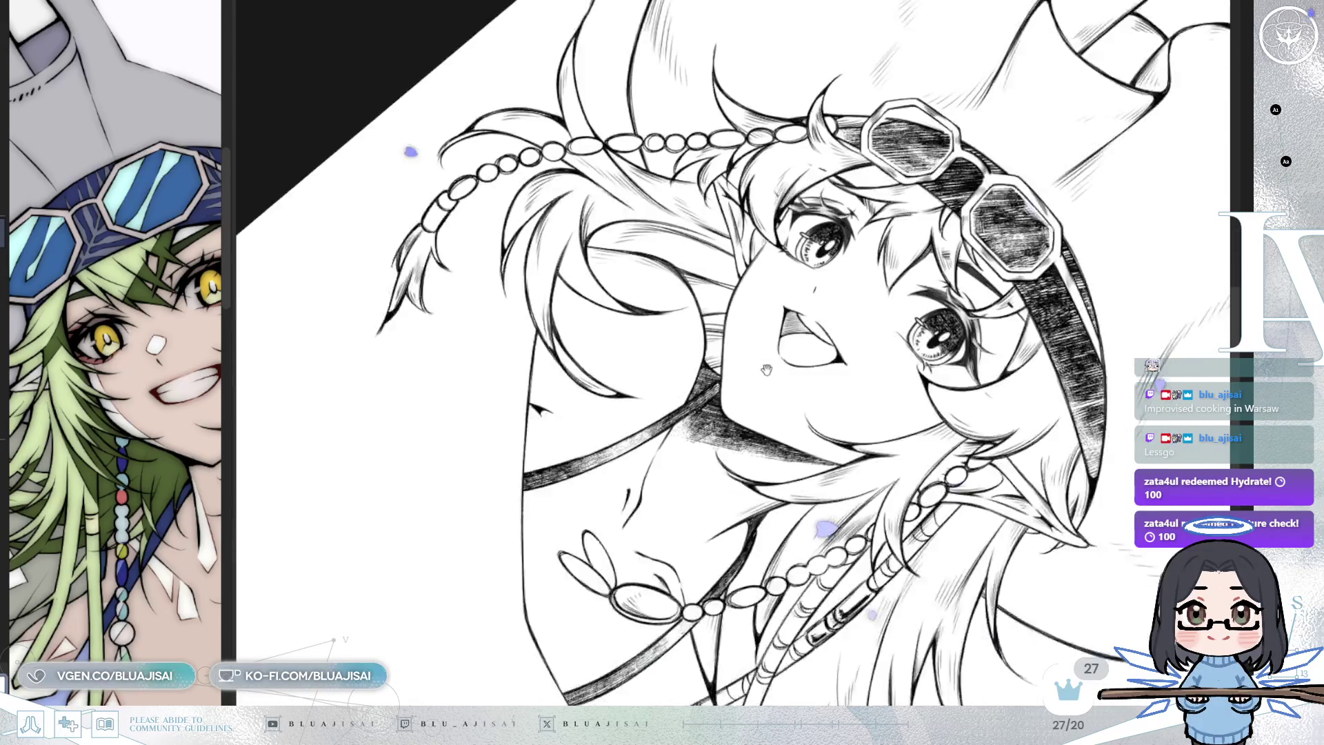
{"action": "left_click_drag", "start_coordinate": [775, 337], "coordinate": [690, 436]}
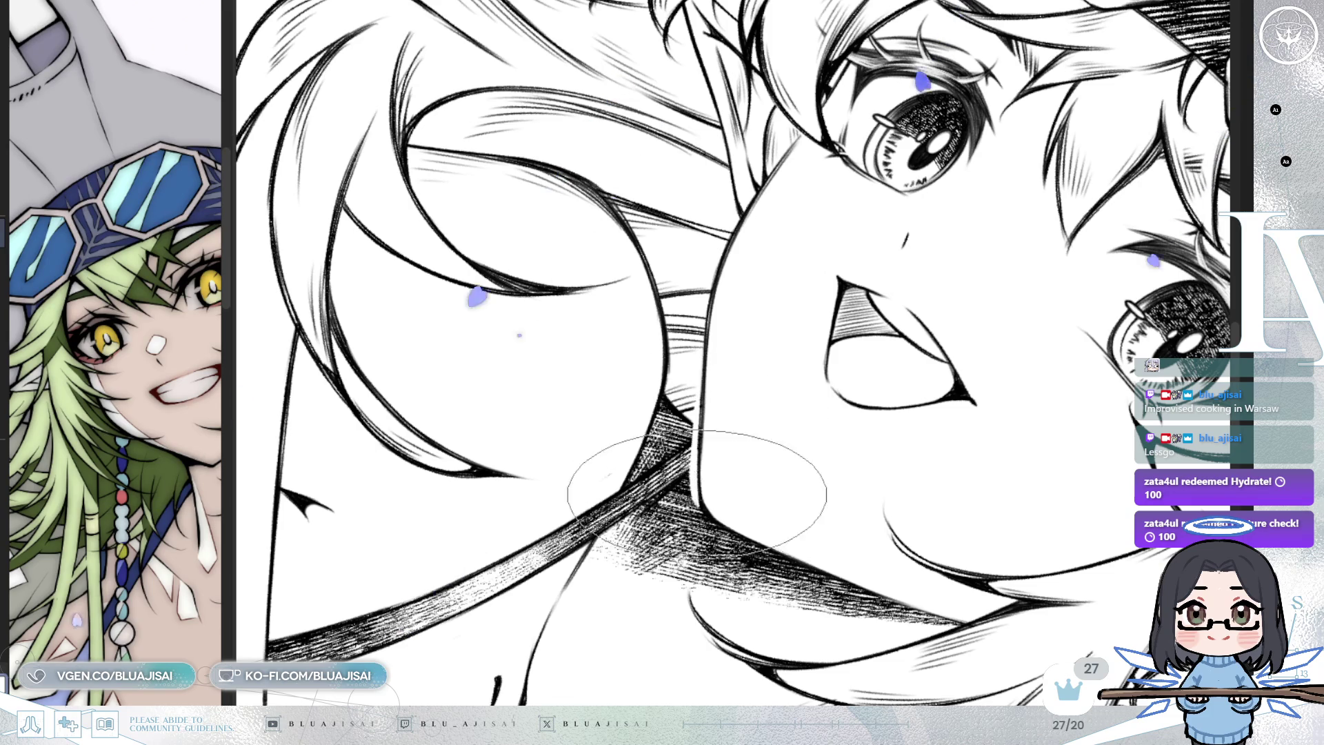
{"action": "key", "text": "End"}
{"action": "key", "text": "End"}
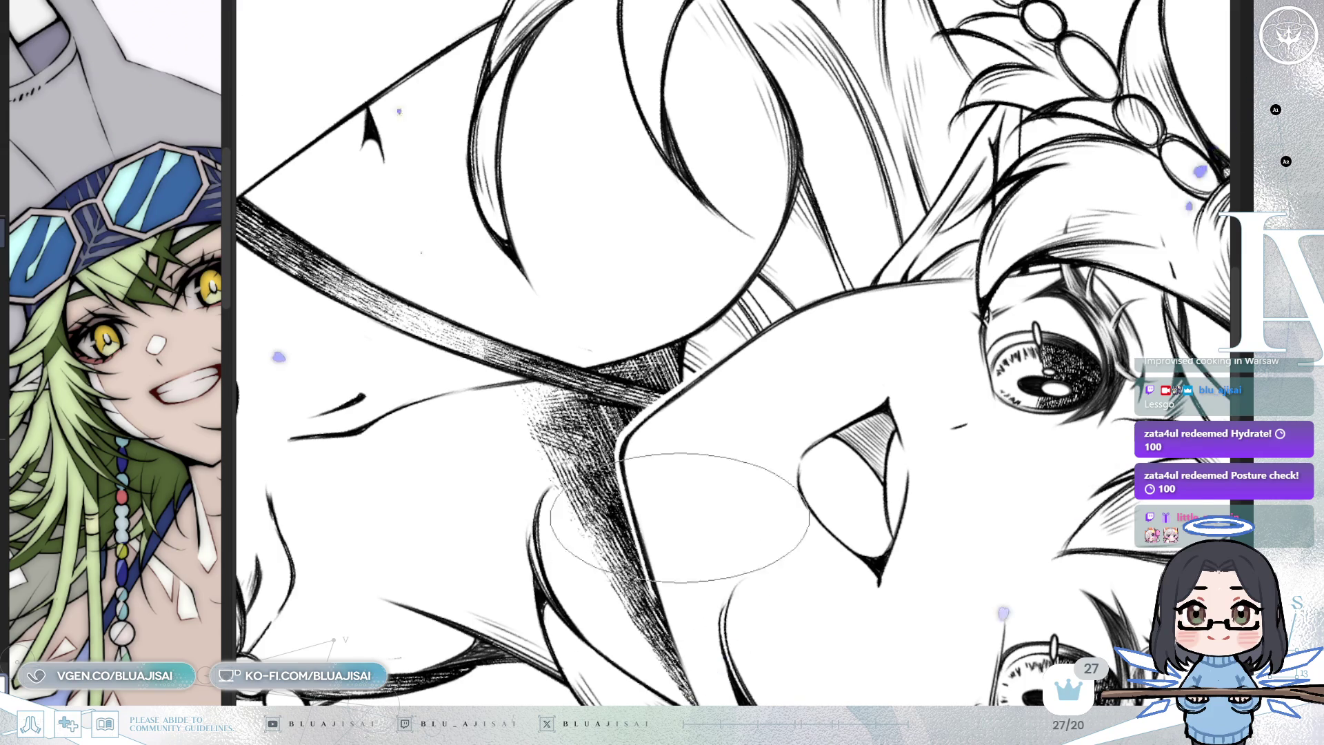
{"action": "key", "text": "h"}
{"action": "left_click_drag", "start_coordinate": [814, 545], "coordinate": [880, 341]}
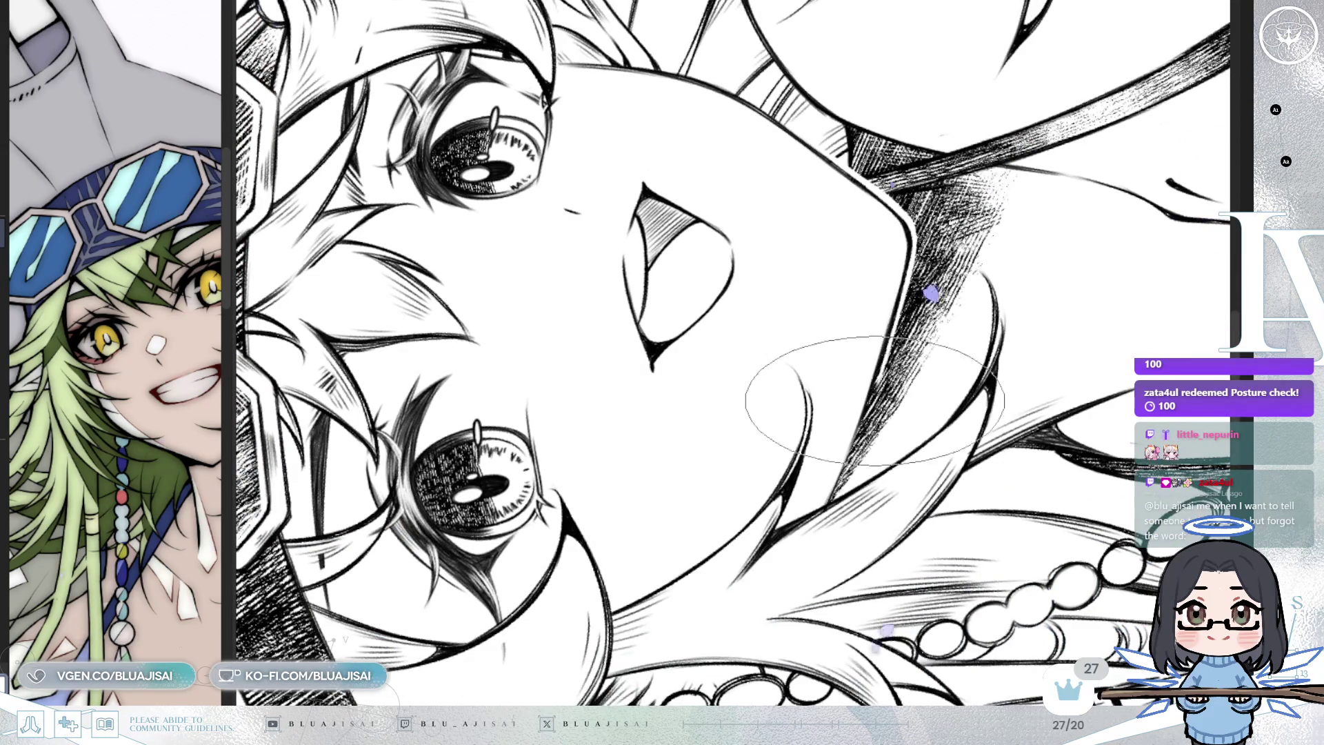
{"action": "key", "text": "h"}
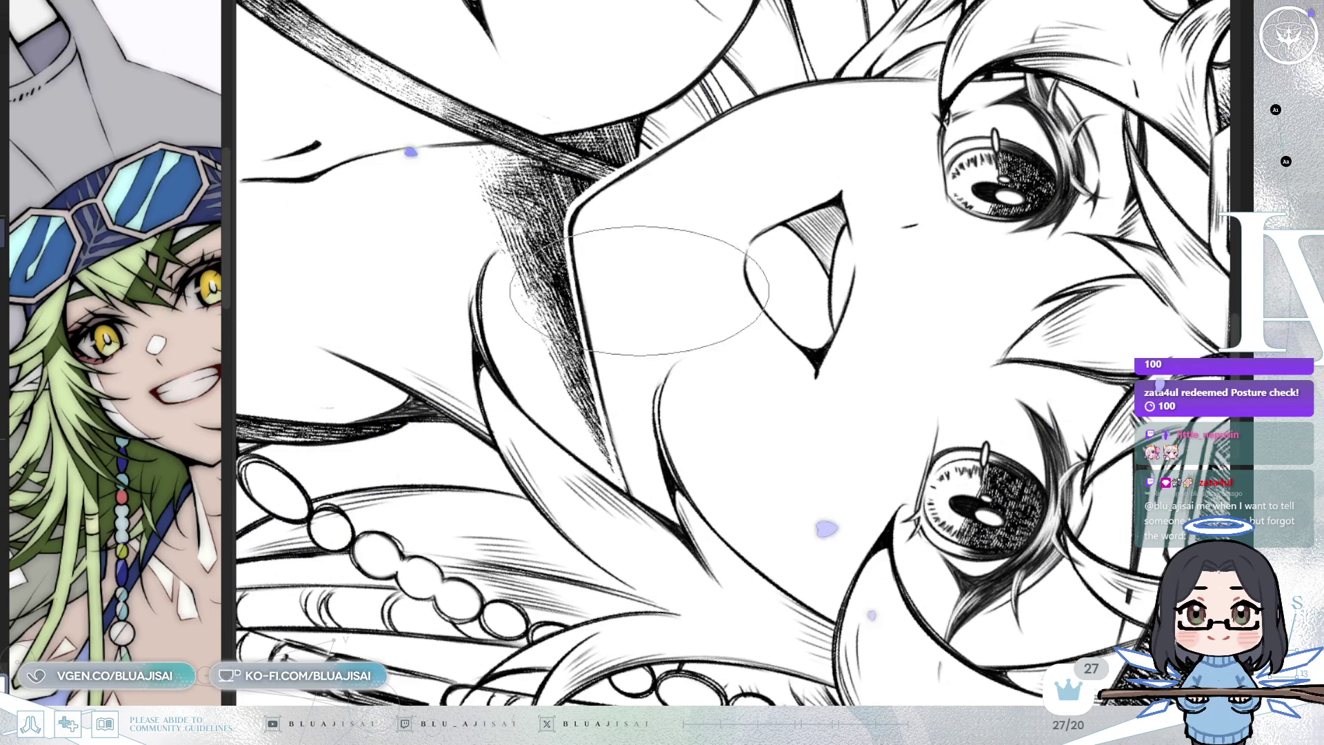
Rotate the view around the cheek at several angles, then zoom out on the face and beaded hair
{"action": "left_click_drag", "start_coordinate": [1026, 235], "coordinate": [1017, 249]}
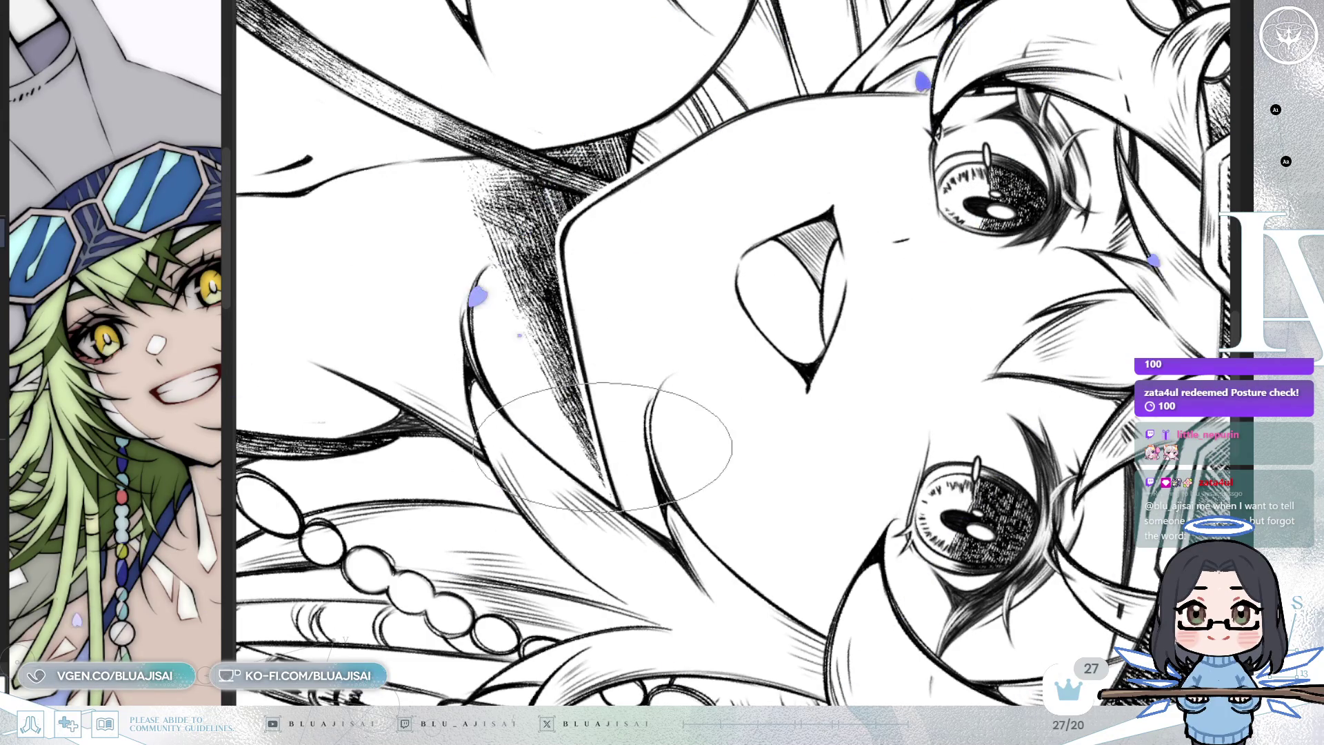
{"action": "mouse_move", "coordinate": [768, 295]}
{"action": "left_mouse_down"}
{"action": "mouse_move", "coordinate": [722, 334]}
{"action": "mouse_move", "coordinate": [794, 411]}
{"action": "left_mouse_up"}
{"action": "key", "text": "Delete"}
{"action": "key", "text": "Delete"}
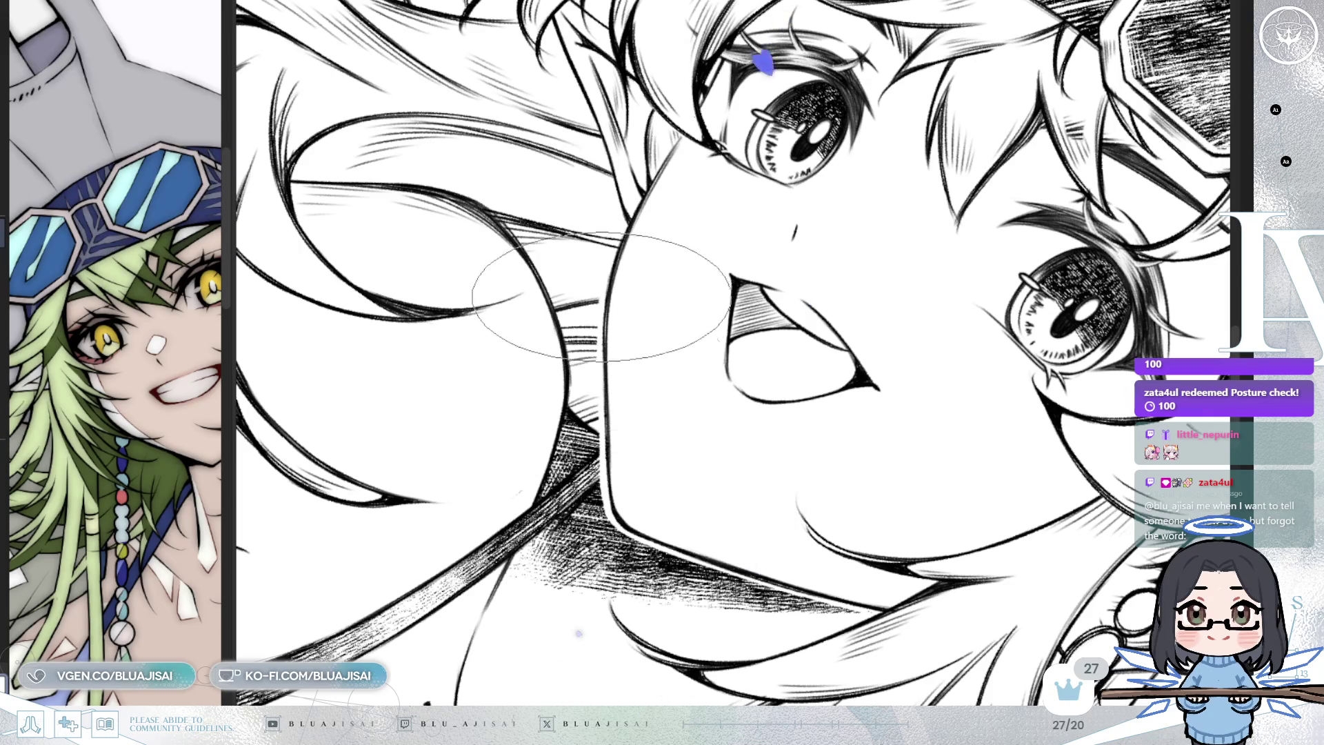
{"action": "key", "text": "Delete"}
{"action": "key", "text": "Delete"}
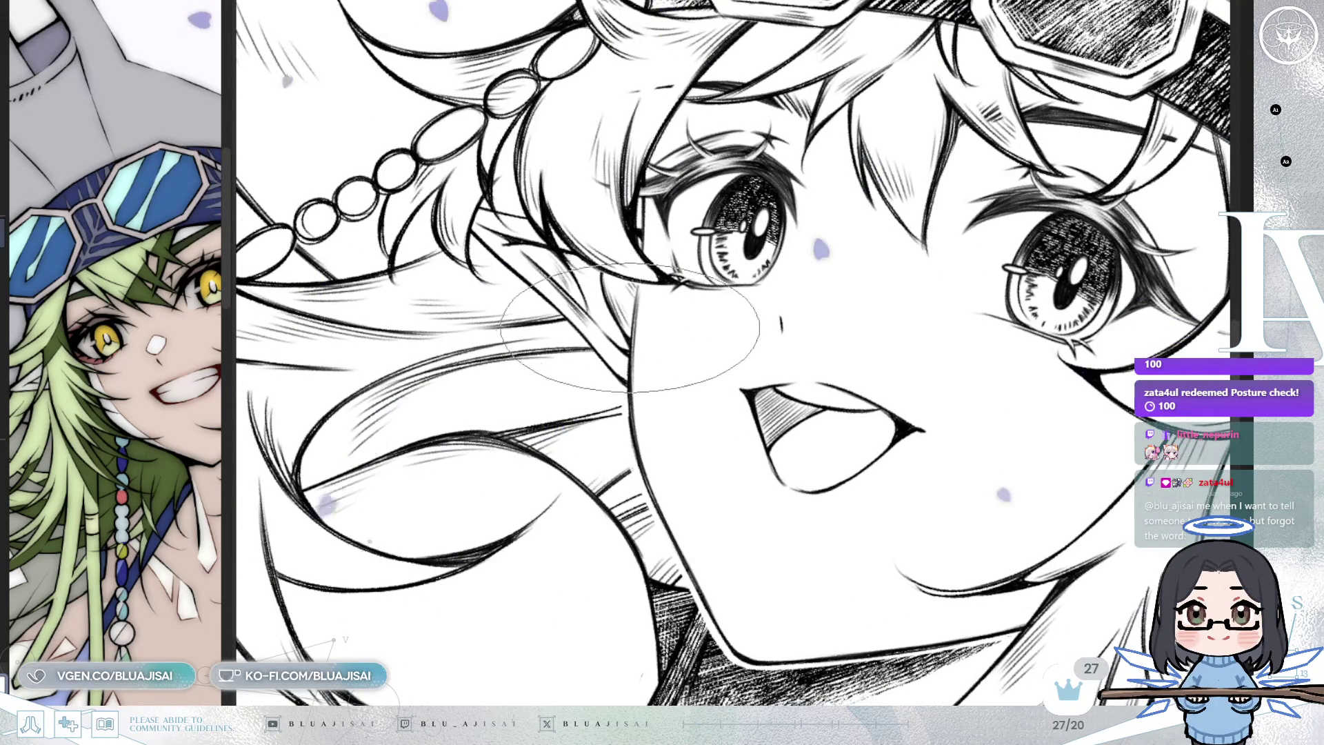
{"action": "key", "text": "End"}
{"action": "key", "text": "End"}
{"action": "key", "text": "End"}
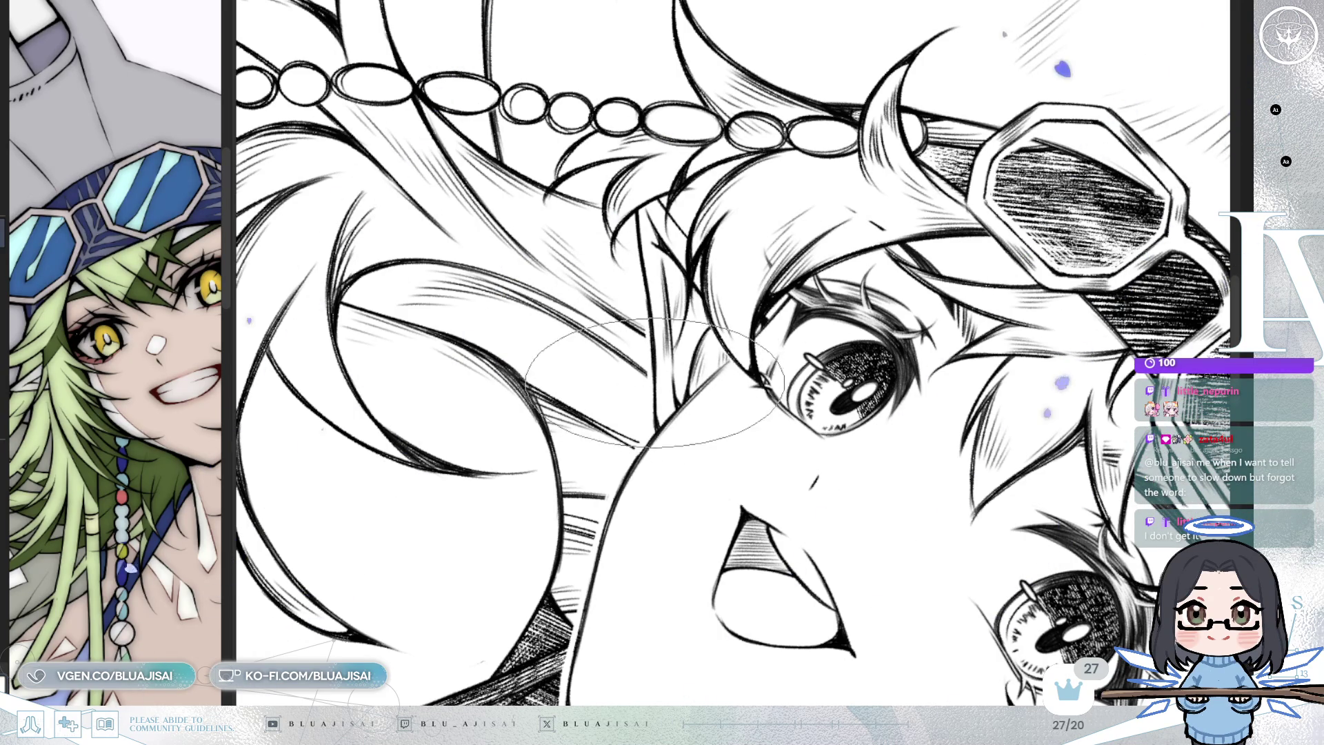
{"action": "scroll", "coordinate": [657, 429], "scroll_direction": "down", "scroll_amount": 6}
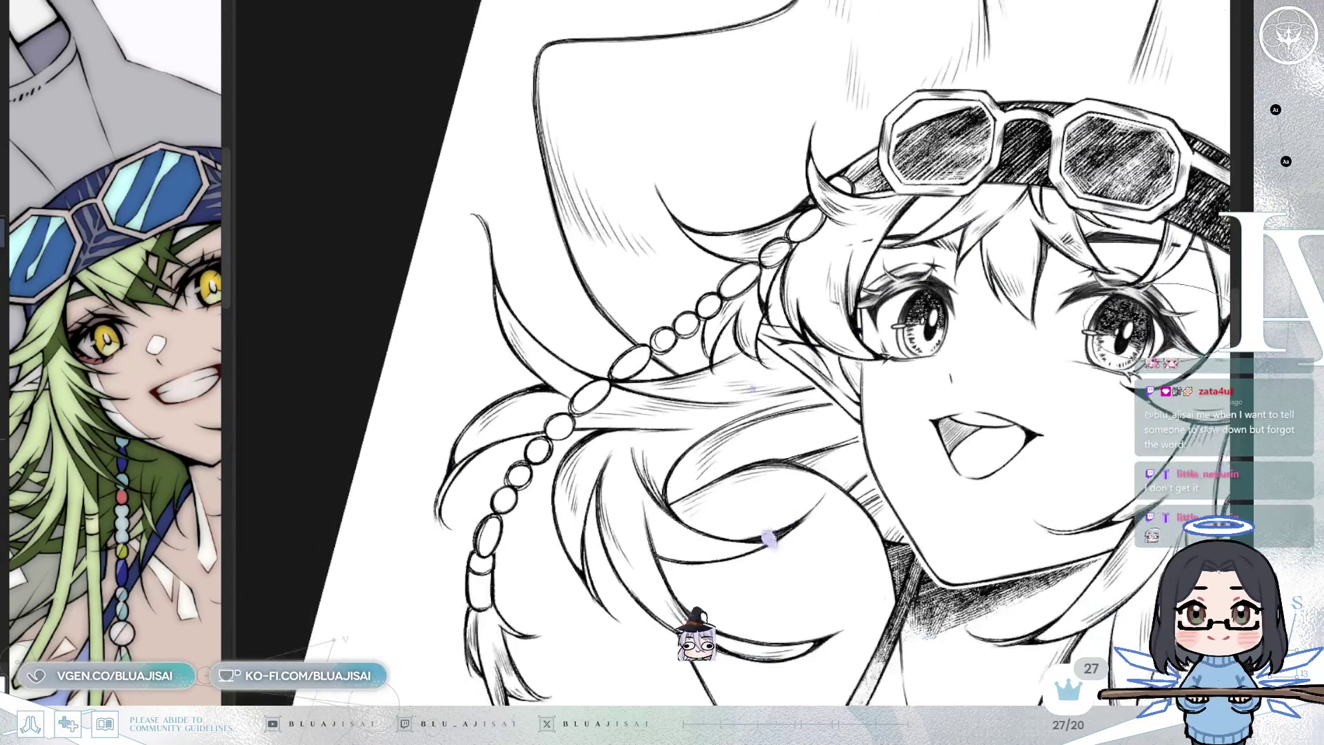
Level the canvas, hide the colour reference panel, and zoom toward the top of the hat
{"action": "left_click_drag", "start_coordinate": [1138, 348], "coordinate": [1041, 325]}
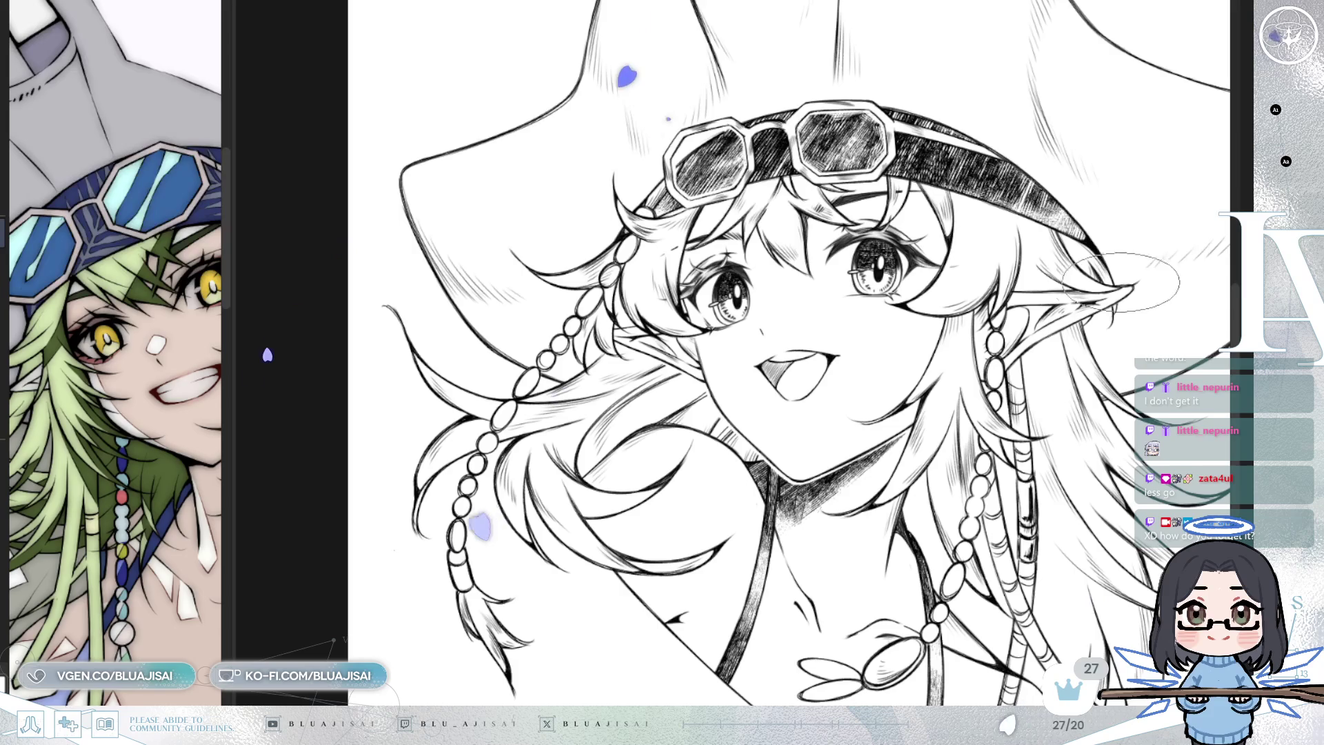
{"action": "scroll", "coordinate": [915, 42], "scroll_direction": "down", "scroll_amount": 2}
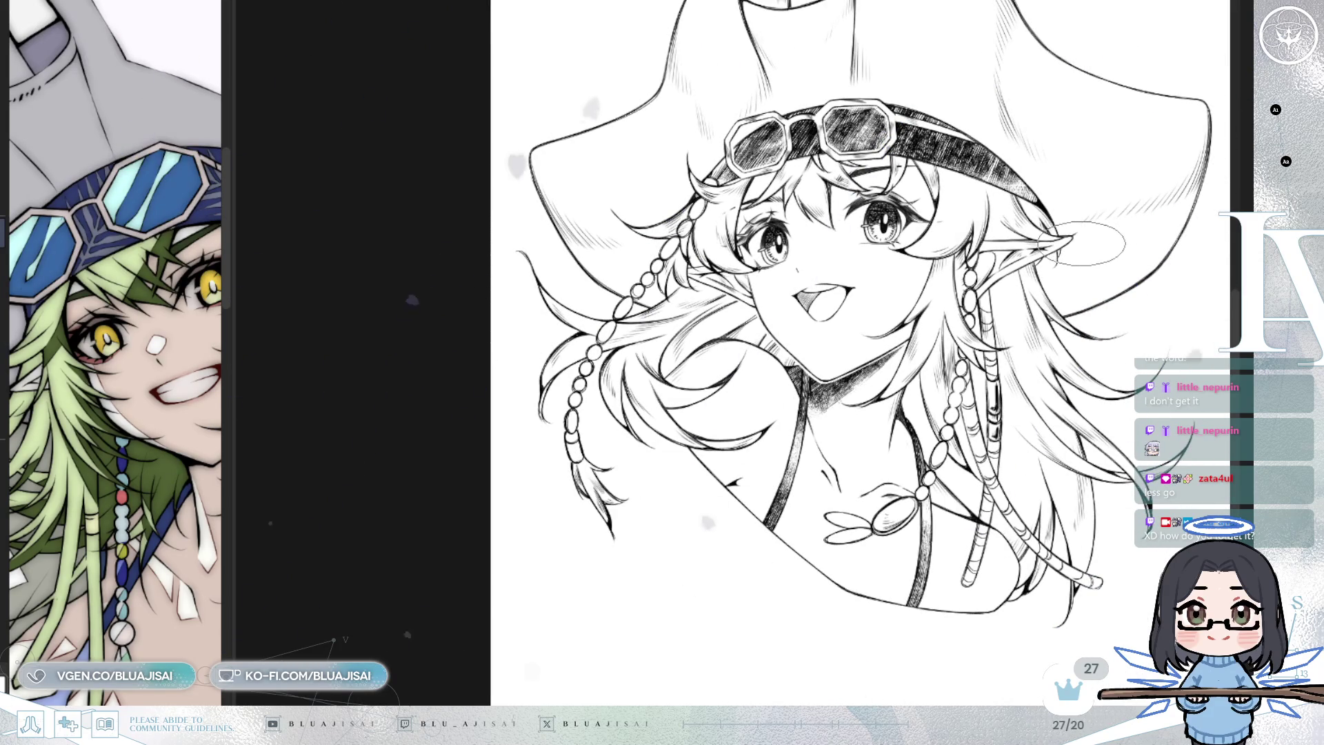
{"action": "left_click_drag", "start_coordinate": [1231, 186], "coordinate": [1121, 304]}
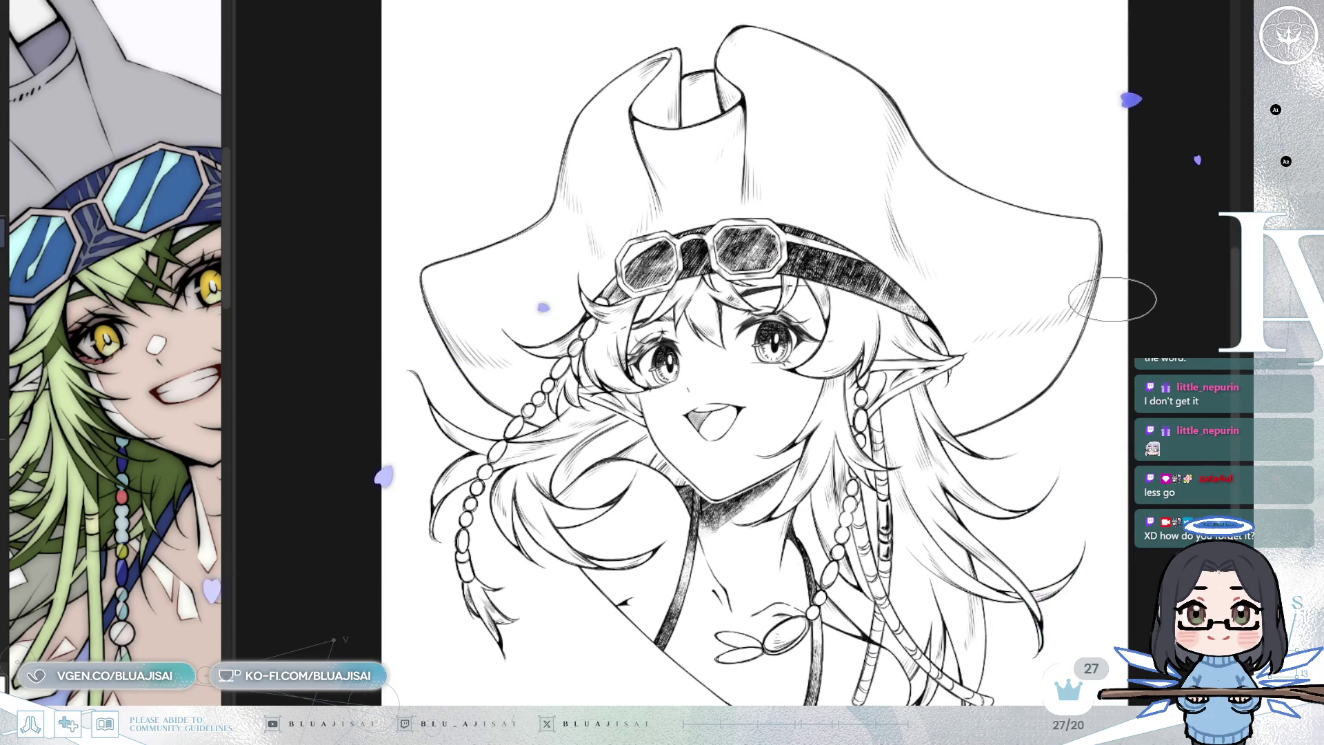
{"action": "left_click_drag", "start_coordinate": [1046, 335], "coordinate": [1047, 332]}
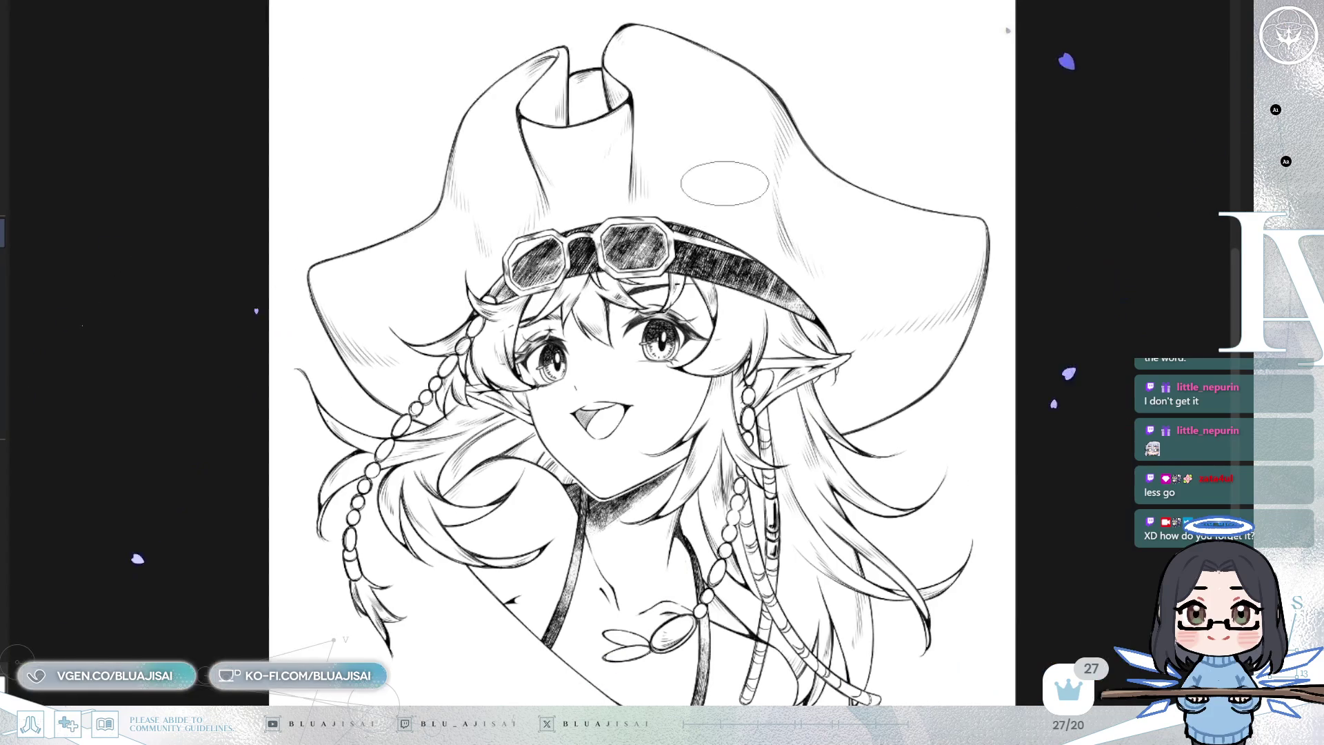
{"action": "scroll", "coordinate": [755, 344], "scroll_direction": "up", "scroll_amount": 2}
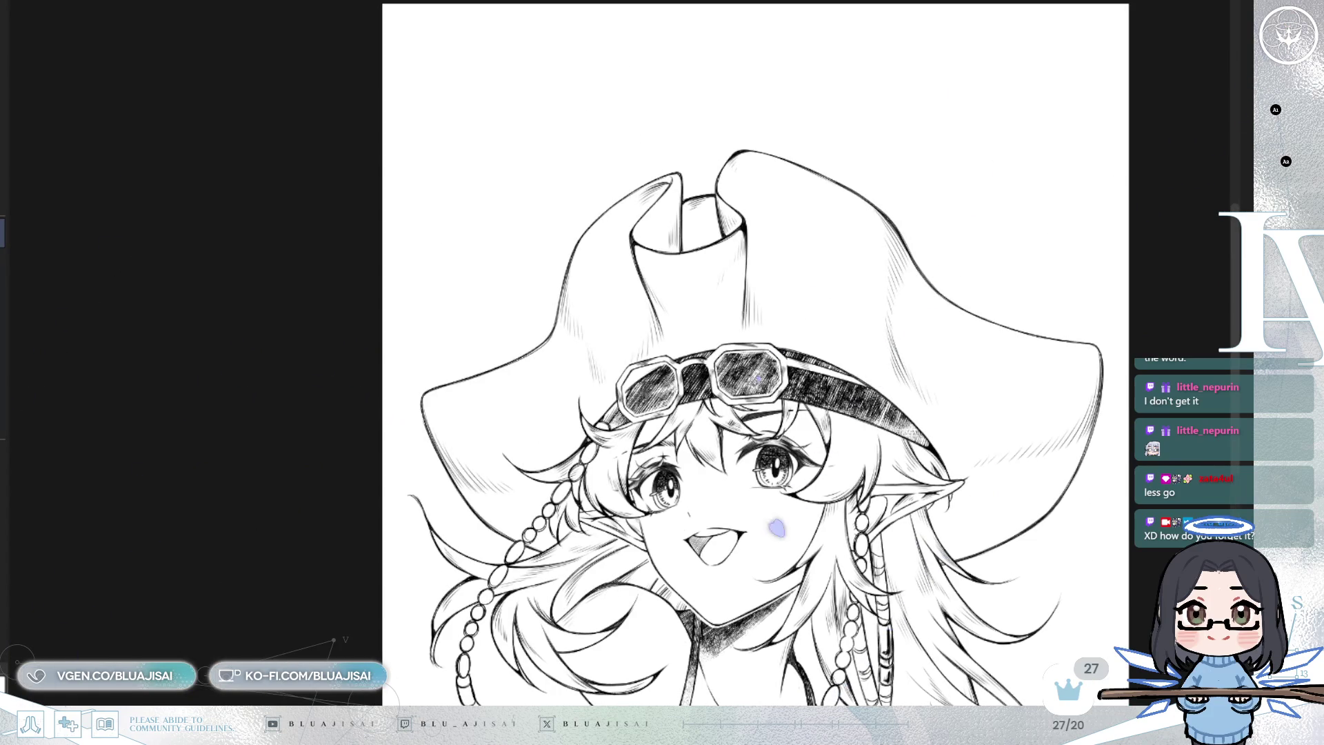
Hatch the hat brim and draw an inner contour line down the hat's left edge
{"action": "scroll", "coordinate": [621, 289], "scroll_direction": "up", "scroll_amount": 3}
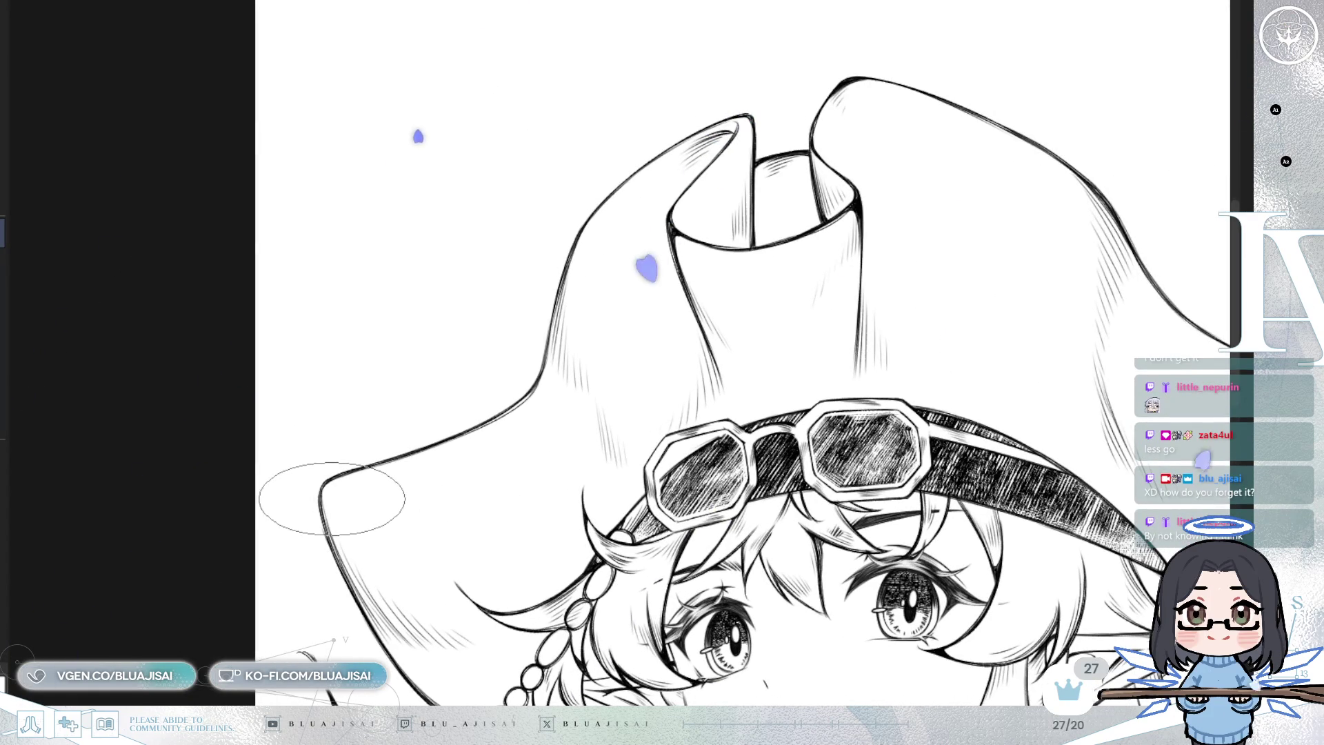
{"action": "left_click_drag", "start_coordinate": [334, 504], "coordinate": [395, 469]}
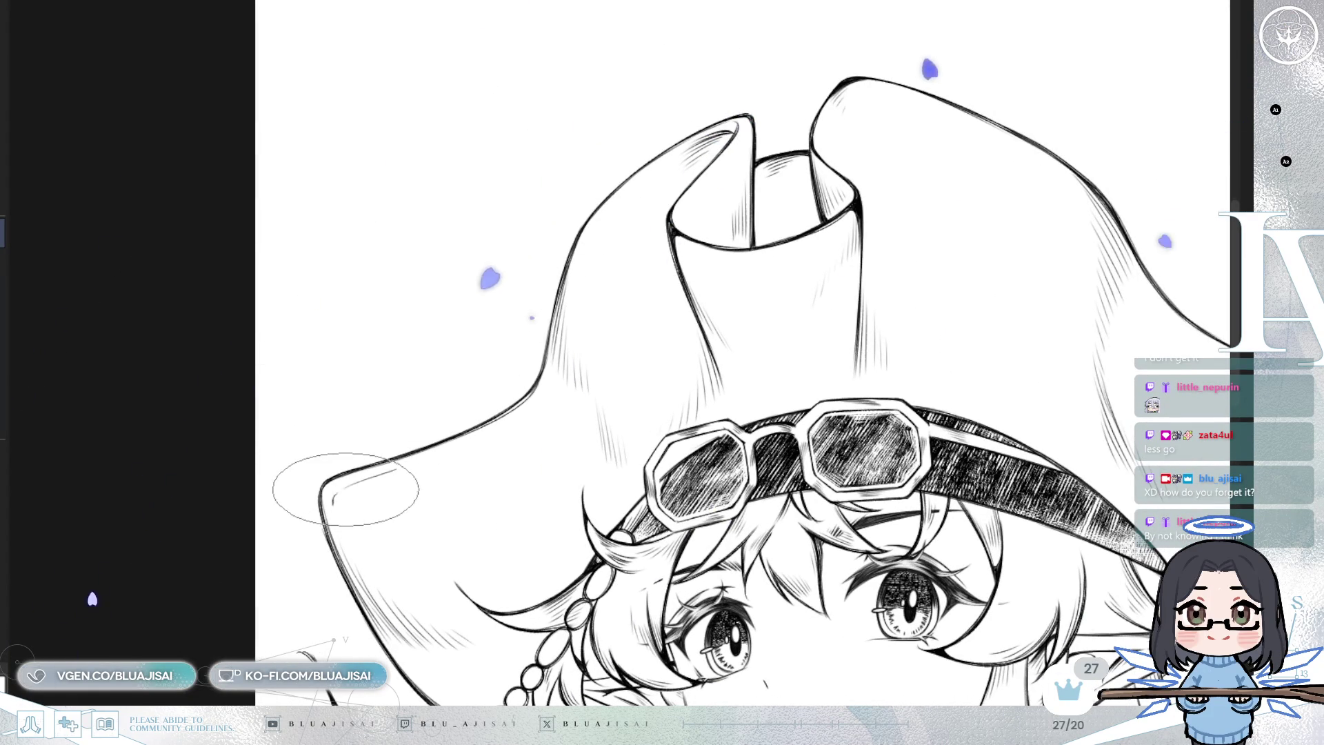
{"action": "key", "text": "-"}
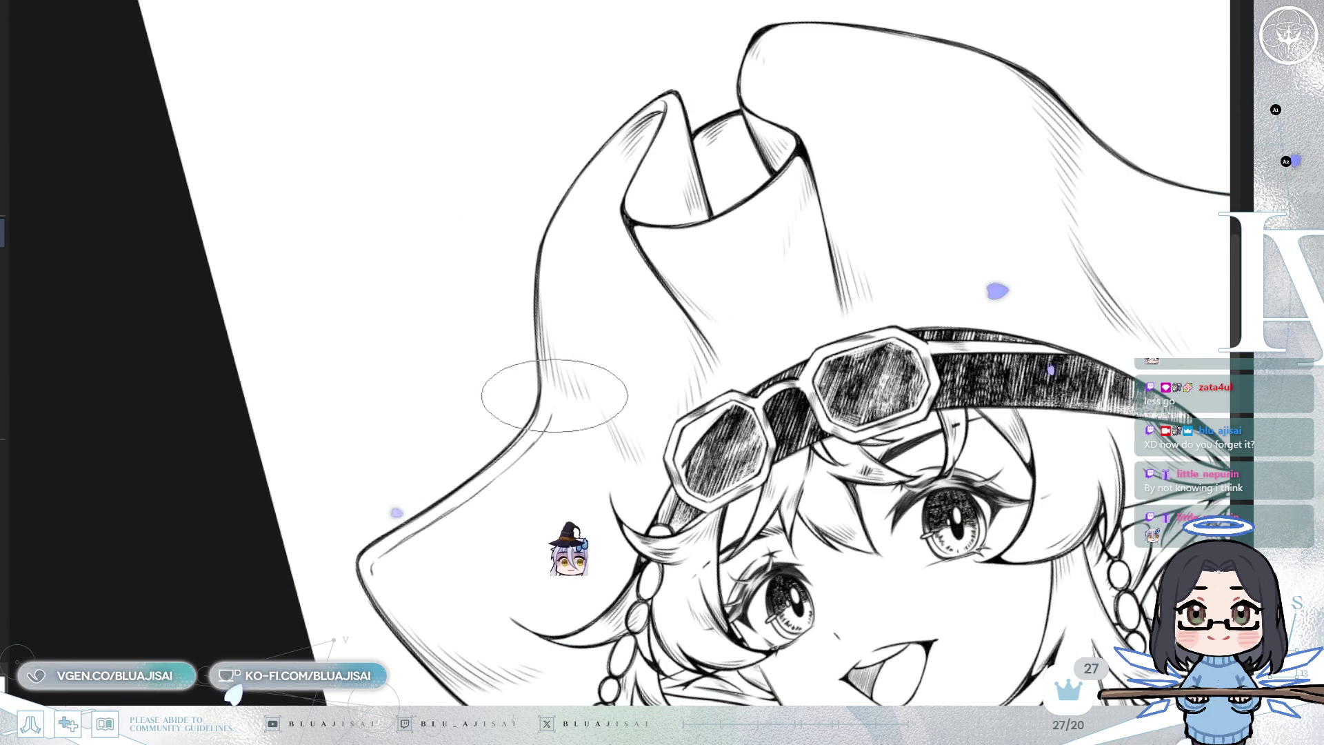
{"action": "mouse_move", "coordinate": [564, 223]}
{"action": "left_mouse_down"}
{"action": "mouse_move", "coordinate": [552, 385]}
{"action": "mouse_move", "coordinate": [554, 356]}
{"action": "left_mouse_up"}
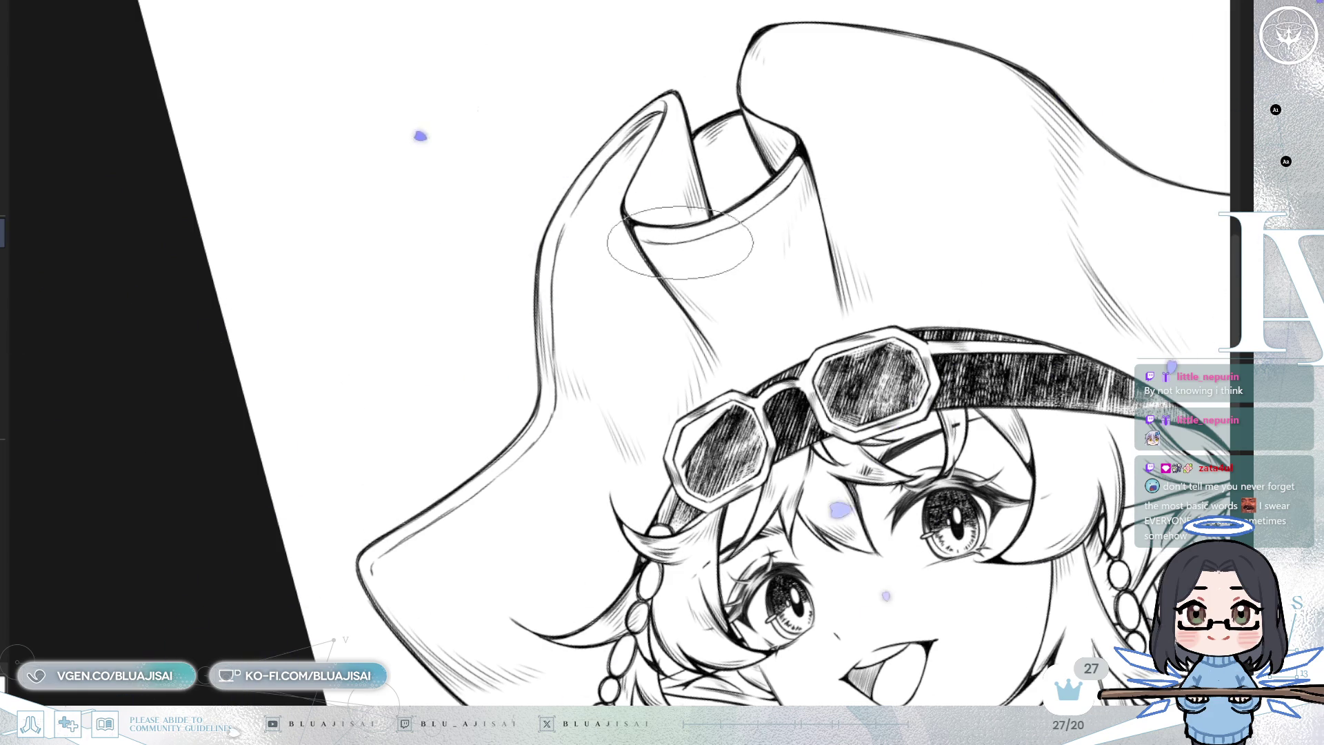
Rotate the hat nearly level and mirror the view horizontally to check the drawing
{"action": "left_click_drag", "start_coordinate": [649, 284], "coordinate": [325, 445]}
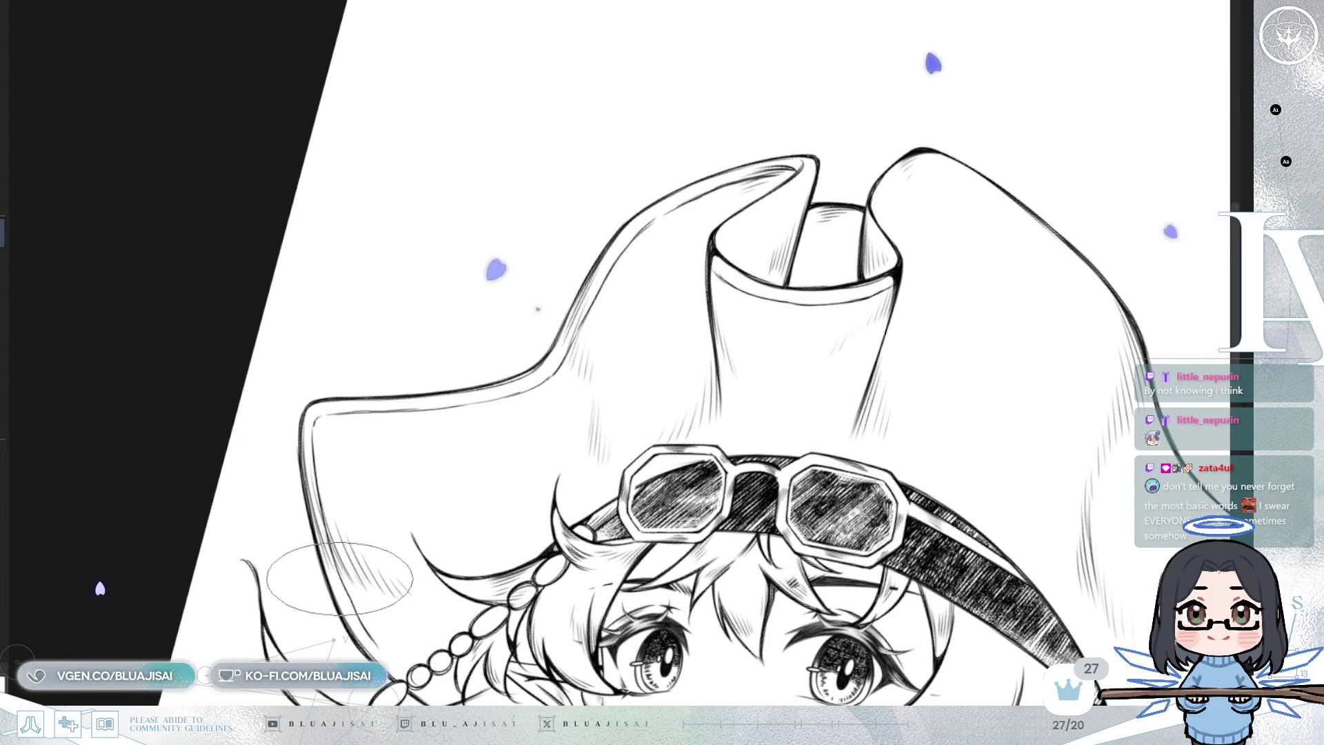
{"action": "key", "text": "asciicircum"}
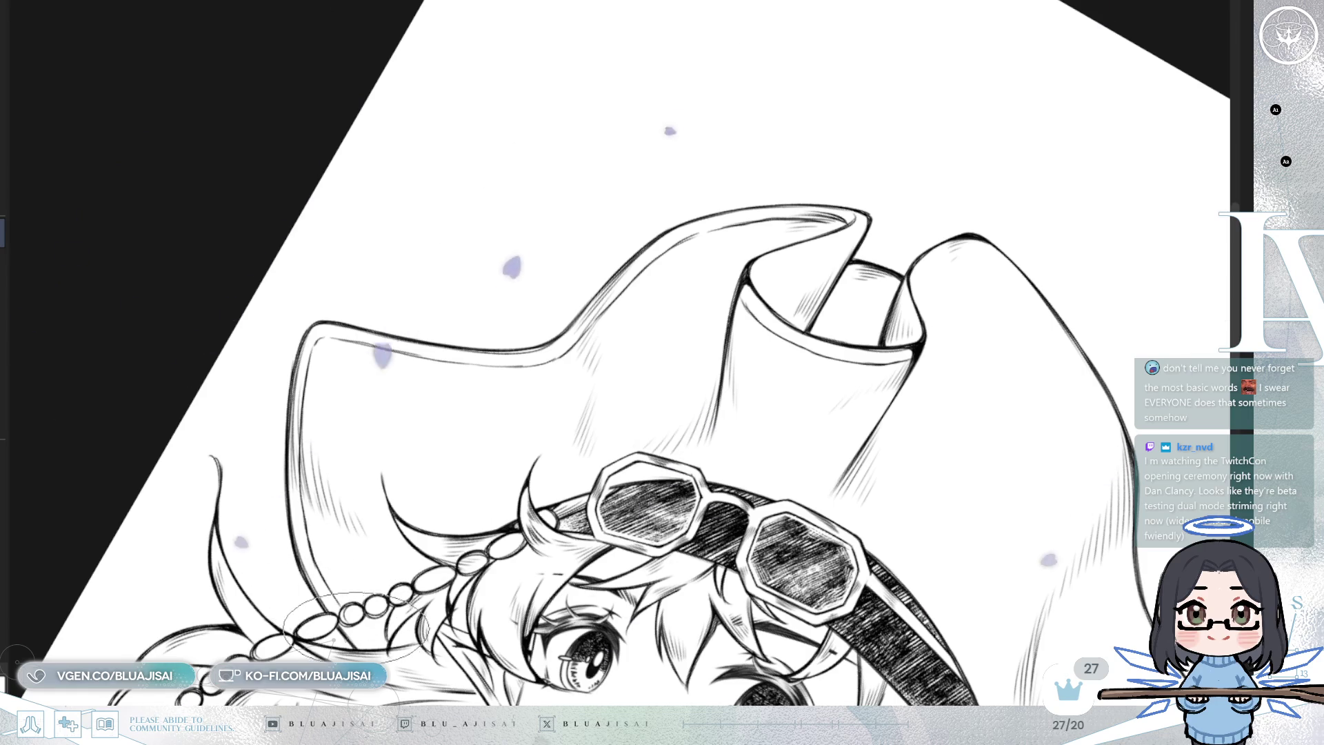
{"action": "key", "text": "h"}
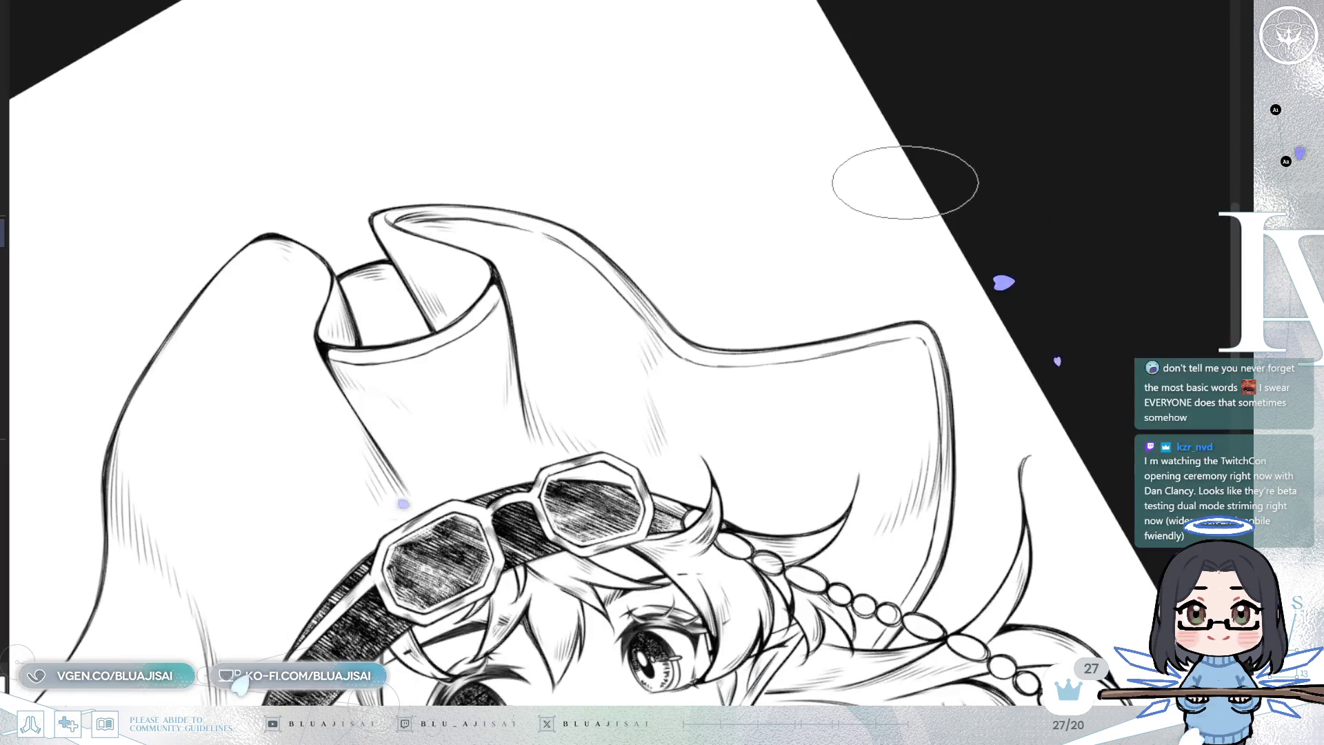
{"action": "key", "text": "asciicircum"}
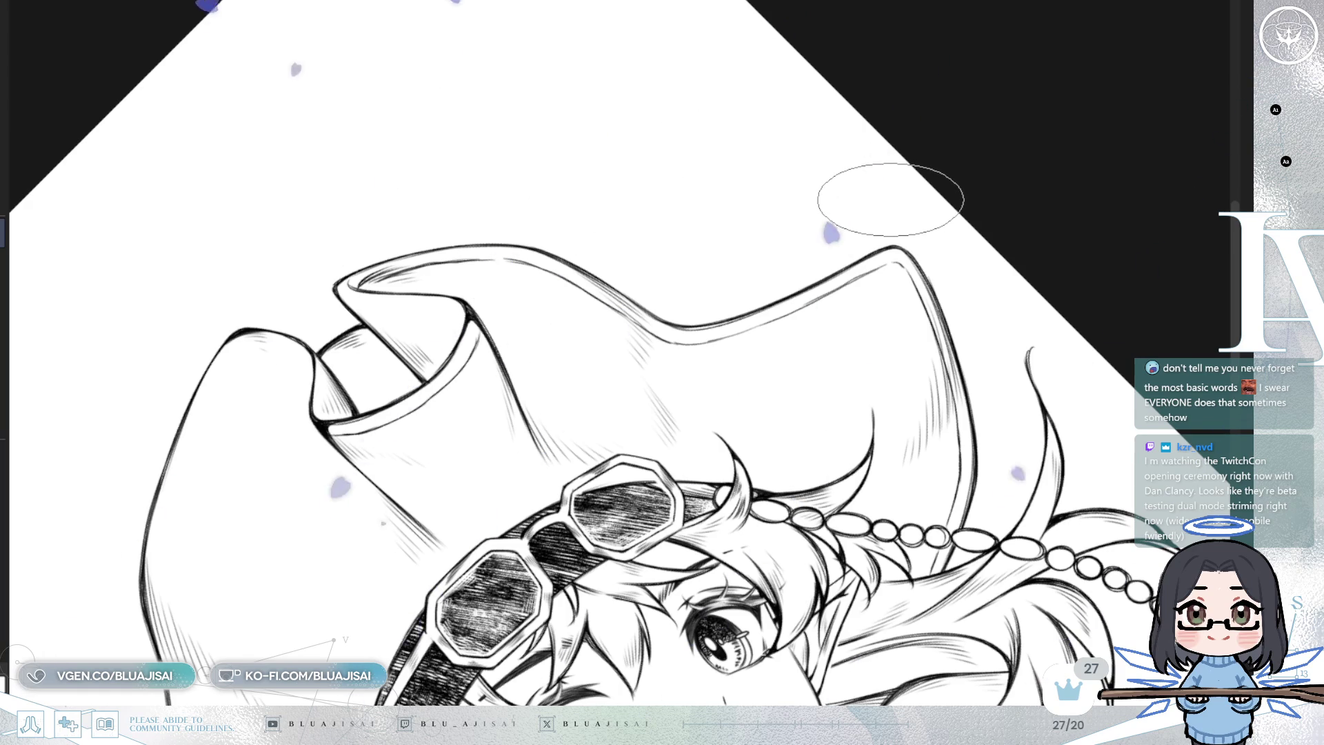
Rotate the canvas and draw a thin inner line down the hat's left edge to show brim thickness
{"action": "left_click_drag", "start_coordinate": [887, 192], "coordinate": [663, 322]}
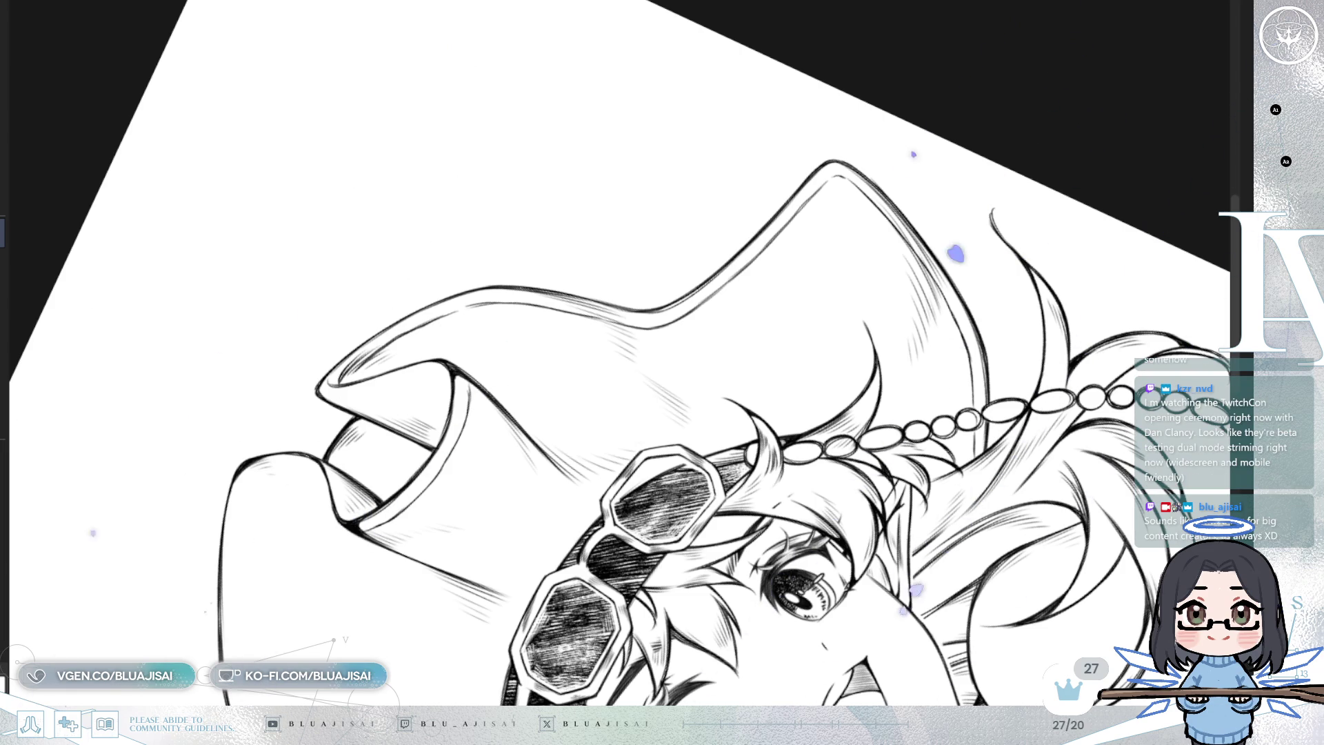
{"action": "key", "text": "-"}
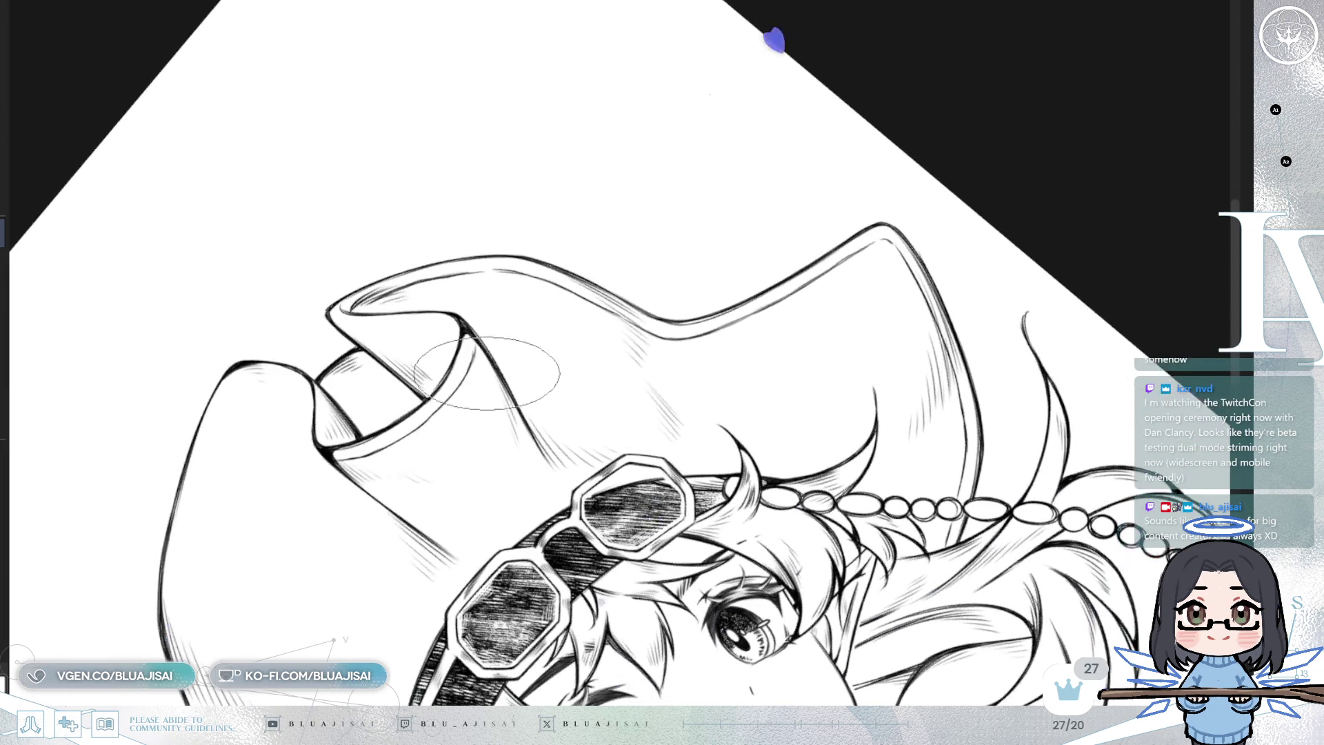
{"action": "key", "text": "-"}
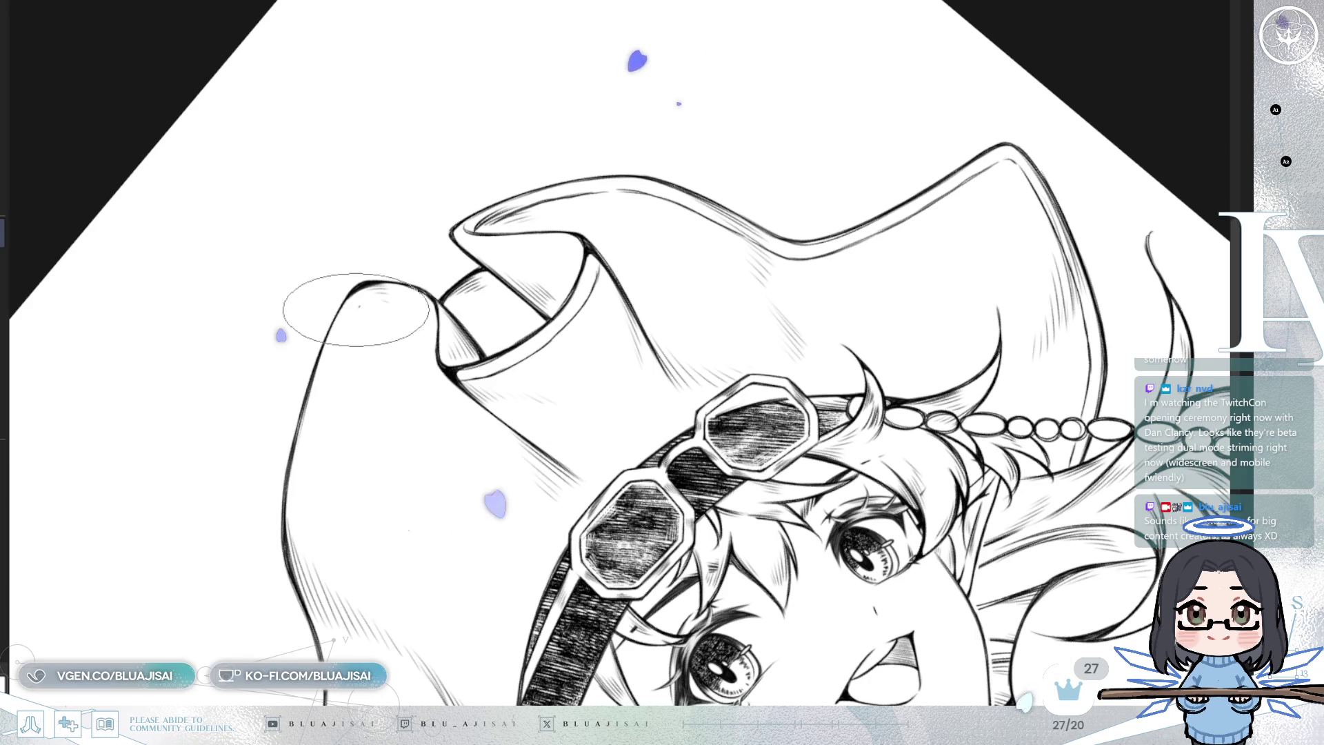
{"action": "left_click_drag", "start_coordinate": [354, 309], "coordinate": [290, 494]}
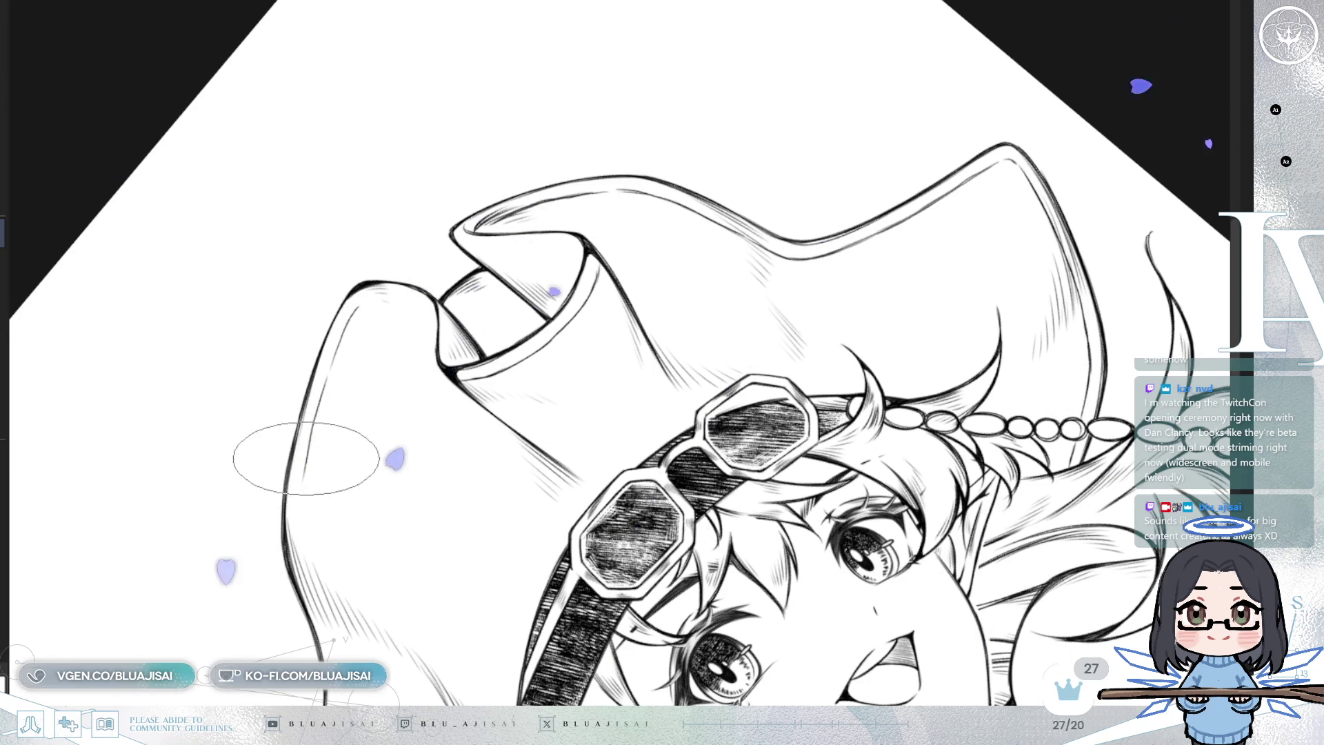
{"action": "left_click_drag", "start_coordinate": [298, 511], "coordinate": [302, 526]}
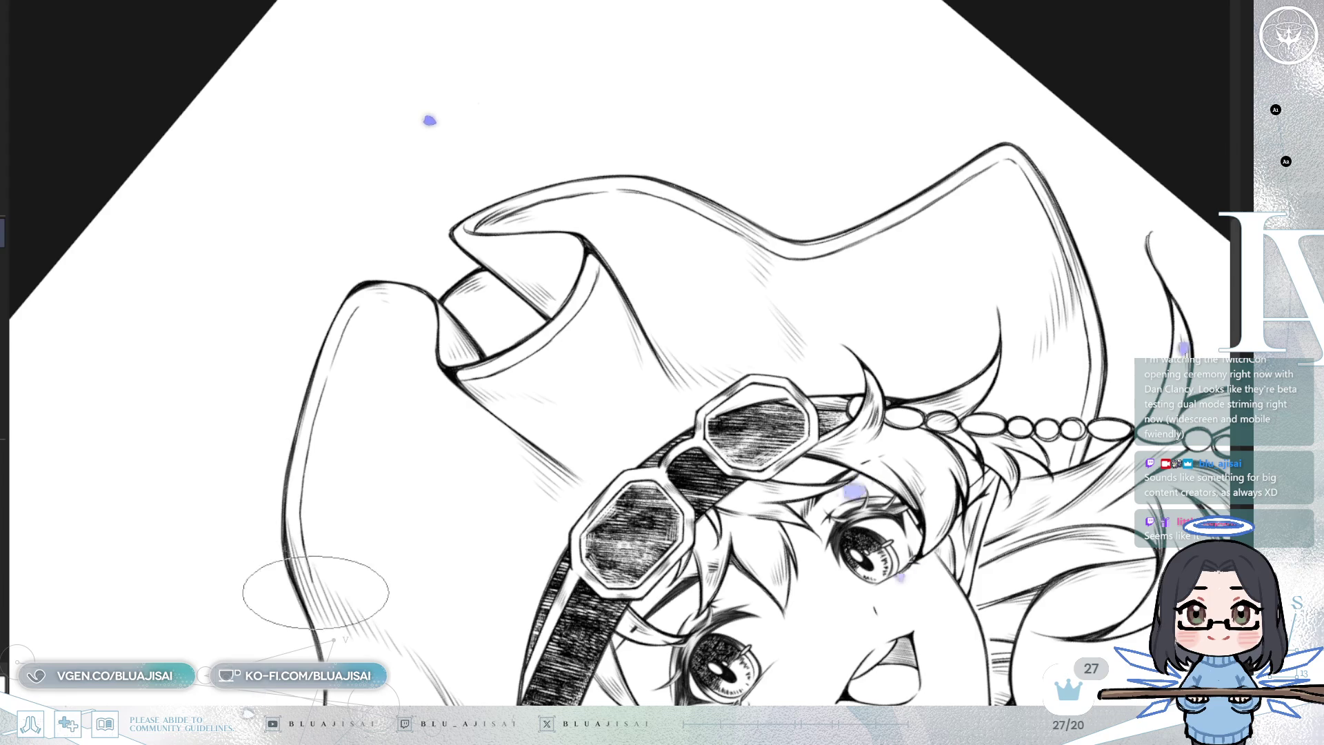
{"action": "mouse_move", "coordinate": [484, 268]}
{"action": "left_mouse_down"}
{"action": "mouse_move", "coordinate": [607, 234]}
{"action": "mouse_move", "coordinate": [747, 128]}
{"action": "mouse_move", "coordinate": [717, 207]}
{"action": "mouse_move", "coordinate": [680, 228]}
{"action": "mouse_move", "coordinate": [747, 361]}
{"action": "mouse_move", "coordinate": [681, 324]}
{"action": "left_mouse_up"}
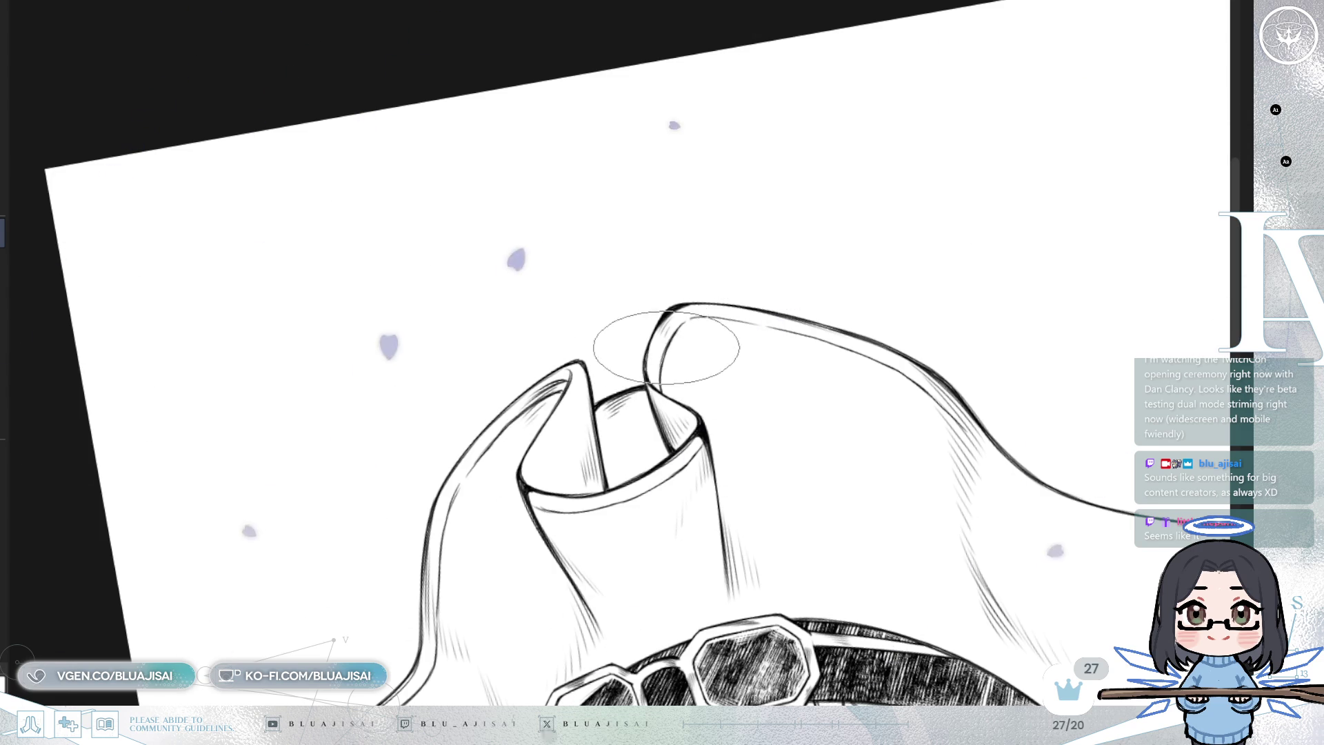
{"action": "mouse_move", "coordinate": [677, 358]}
{"action": "left_mouse_down"}
{"action": "mouse_move", "coordinate": [677, 287]}
{"action": "mouse_move", "coordinate": [571, 428]}
{"action": "mouse_move", "coordinate": [718, 281]}
{"action": "left_mouse_up"}
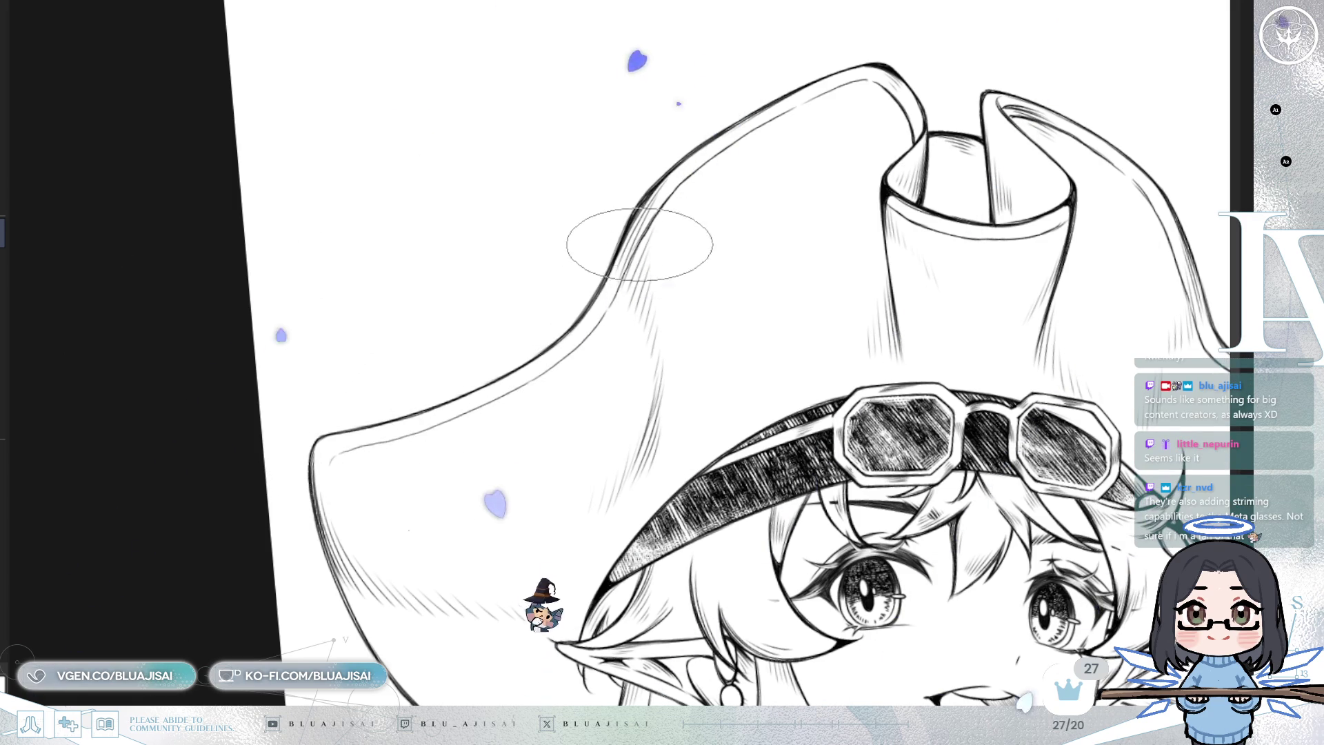
{"action": "key", "text": "m"}
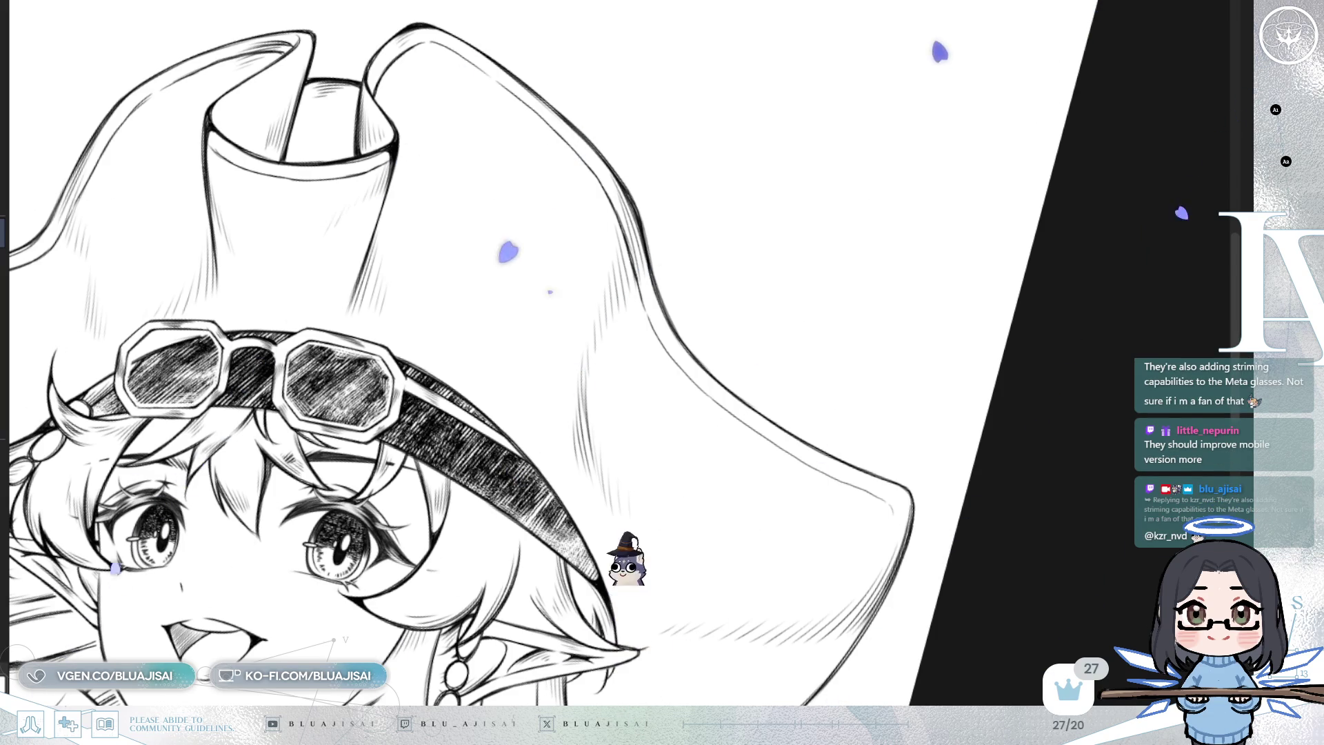
{"action": "left_click_drag", "start_coordinate": [970, 275], "coordinate": [688, 268]}
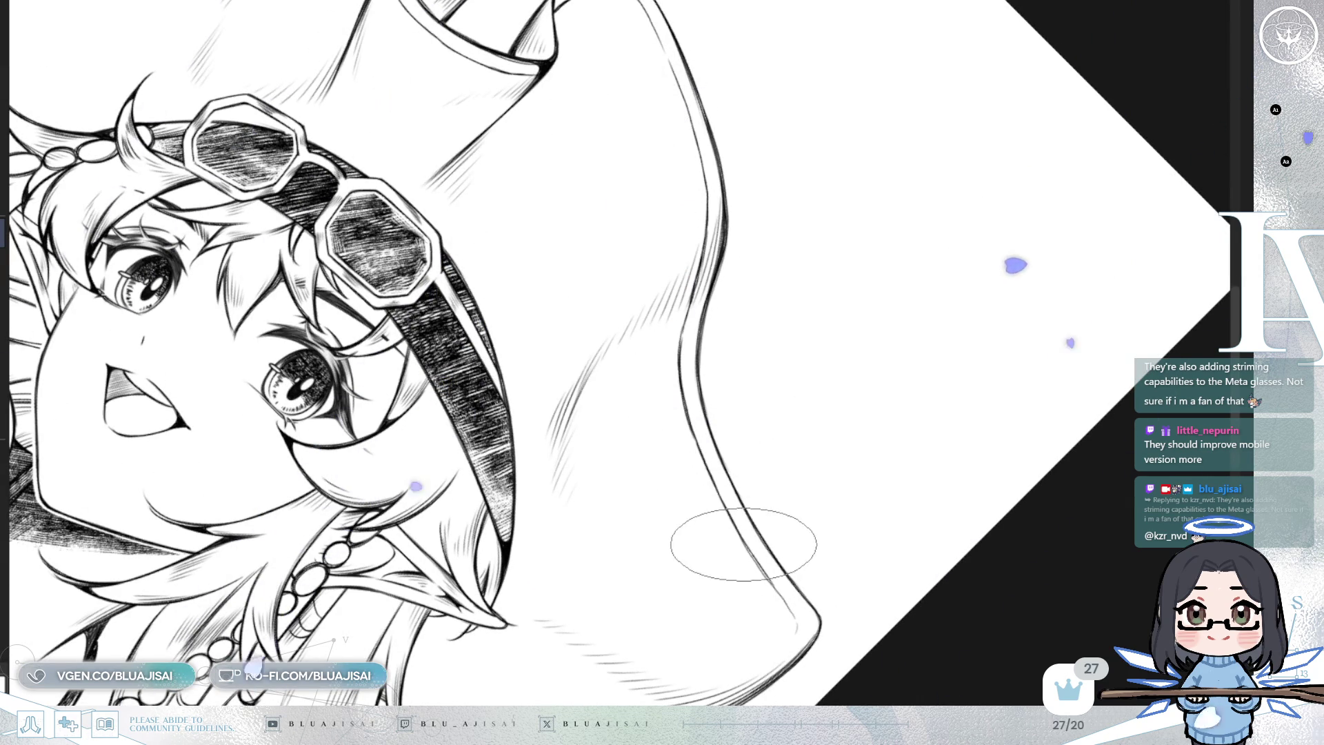
{"action": "key", "text": "h"}
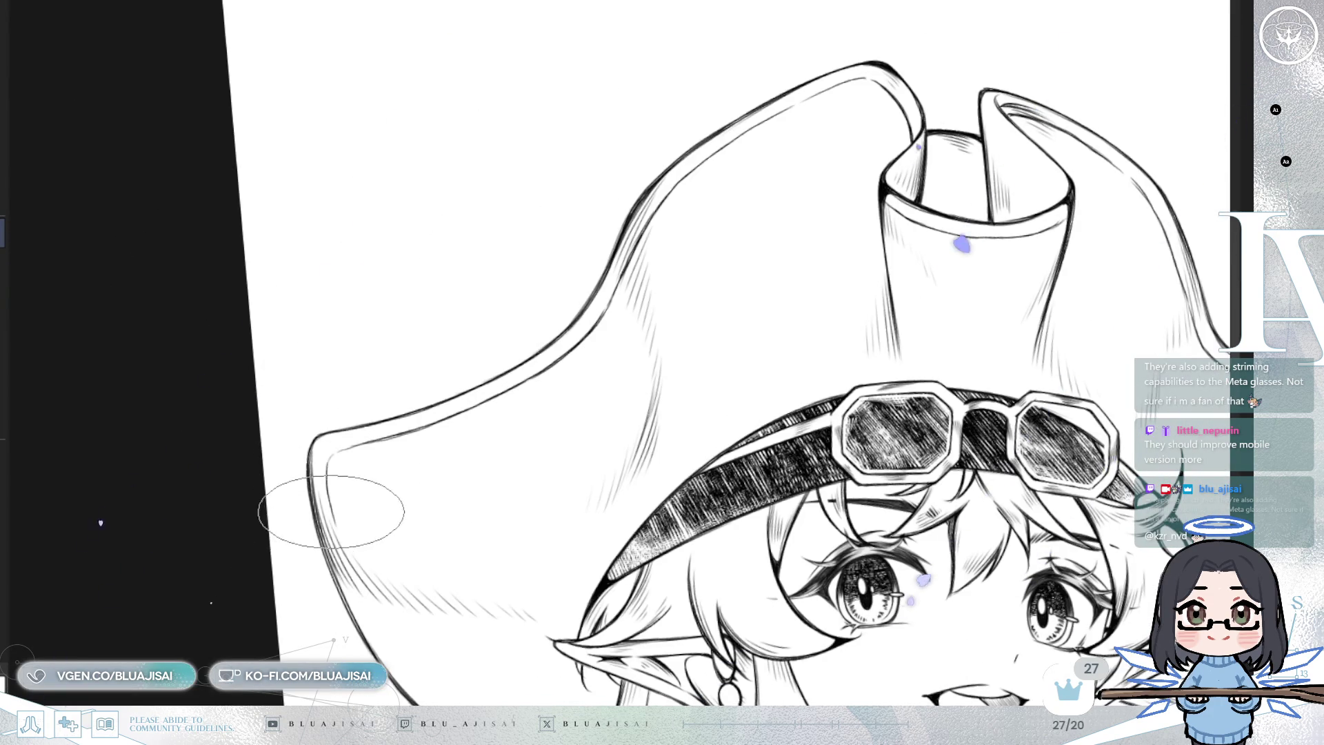
{"action": "mouse_move", "coordinate": [352, 586]}
{"action": "left_mouse_down"}
{"action": "mouse_move", "coordinate": [384, 532]}
{"action": "mouse_move", "coordinate": [310, 360]}
{"action": "left_mouse_up"}
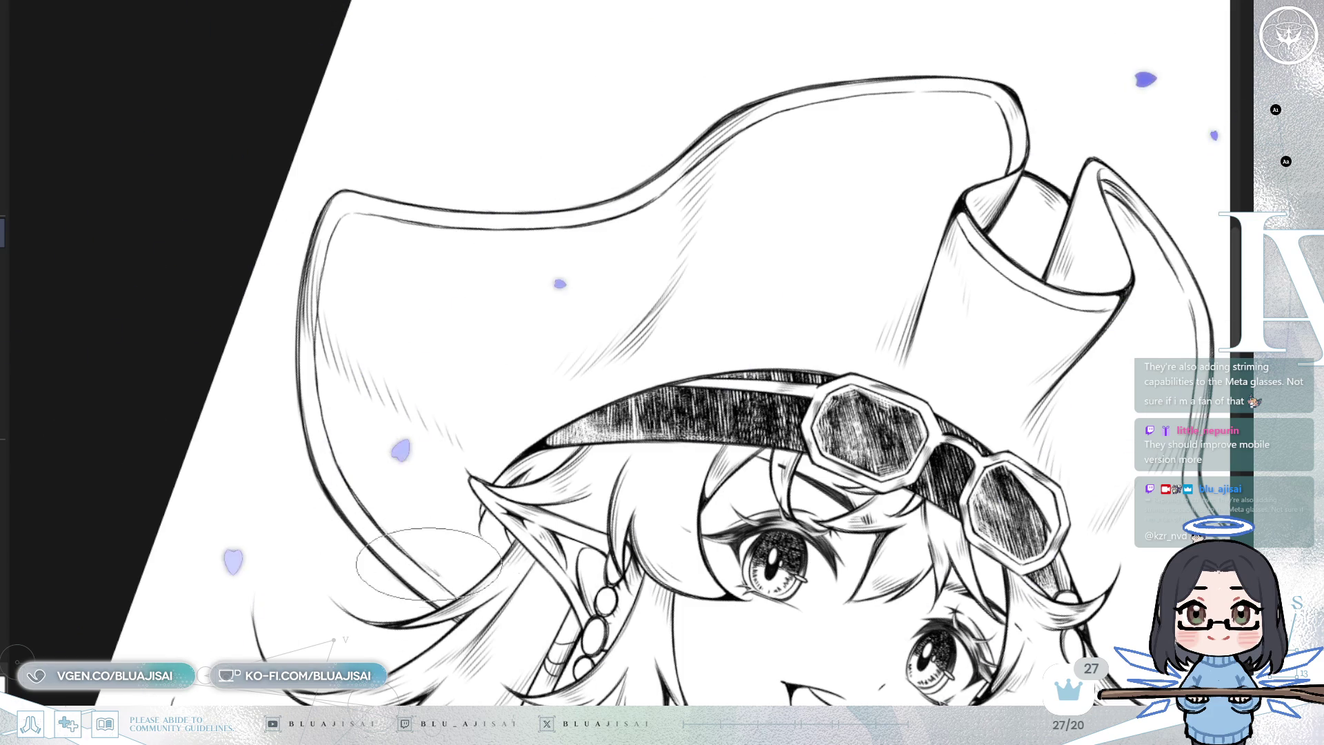
{"action": "mouse_move", "coordinate": [325, 256]}
{"action": "left_mouse_down"}
{"action": "mouse_move", "coordinate": [312, 406]}
{"action": "mouse_move", "coordinate": [296, 423]}
{"action": "mouse_move", "coordinate": [324, 428]}
{"action": "mouse_move", "coordinate": [280, 450]}
{"action": "left_mouse_up"}
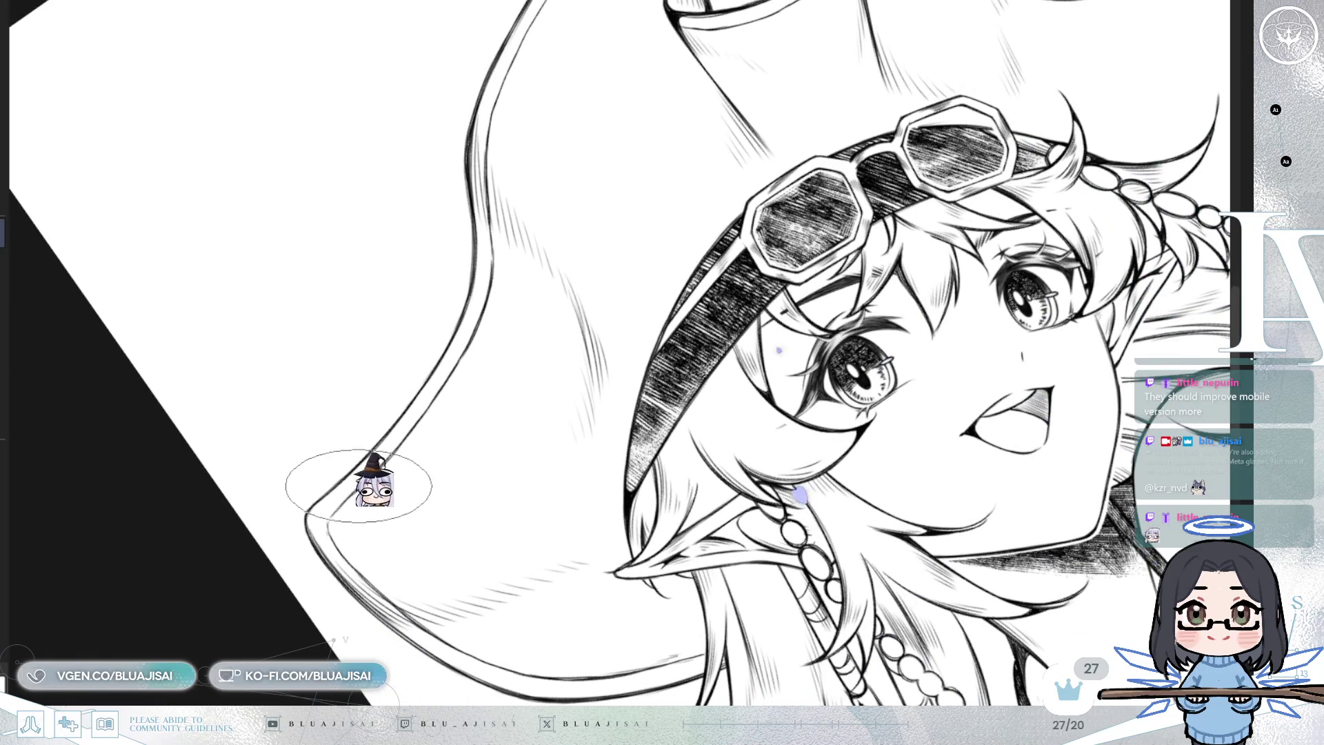
{"action": "mouse_move", "coordinate": [488, 296]}
{"action": "left_mouse_down"}
{"action": "mouse_move", "coordinate": [390, 360]}
{"action": "mouse_move", "coordinate": [750, 493]}
{"action": "mouse_move", "coordinate": [586, 386]}
{"action": "mouse_move", "coordinate": [482, 345]}
{"action": "left_mouse_up"}
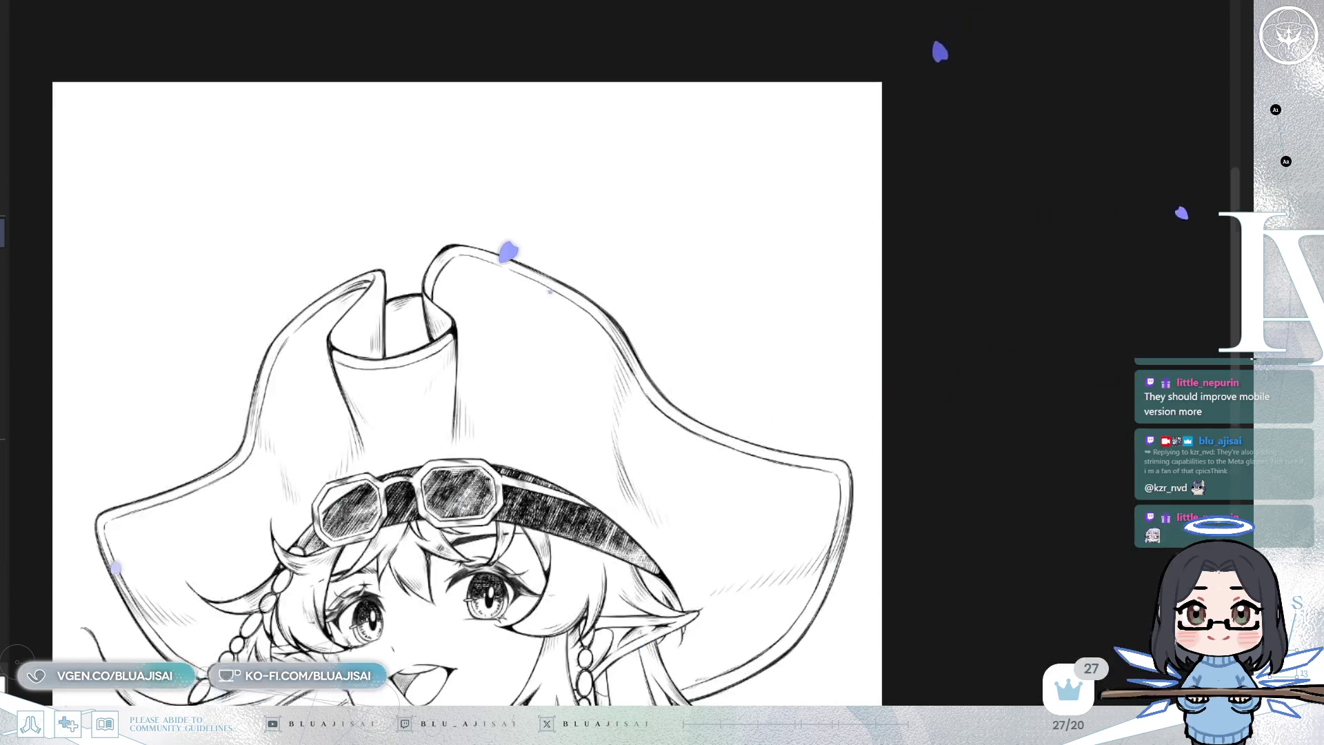
Paste the artist's signature and move it to the lower left corner beside the beaded hair
{"action": "key", "text": "ctrl+0"}
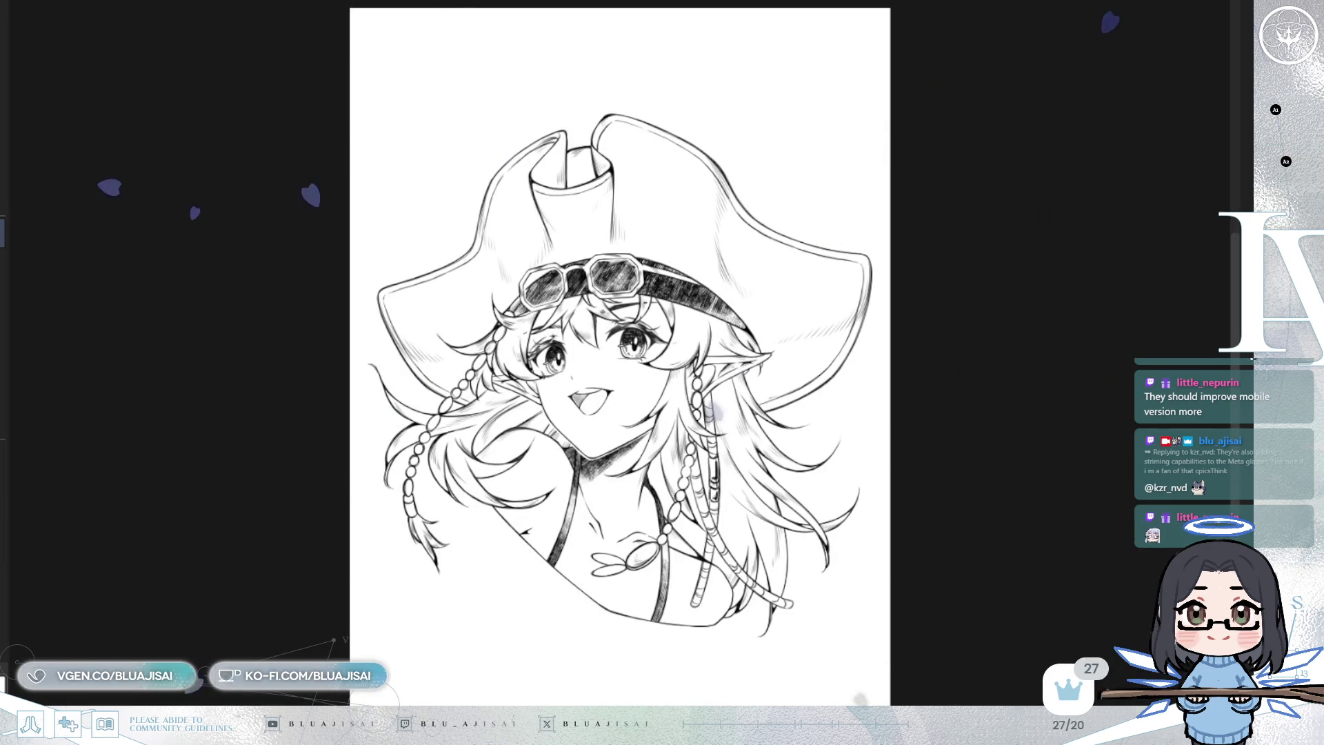
{"action": "left_click", "coordinate": [763, 593]}
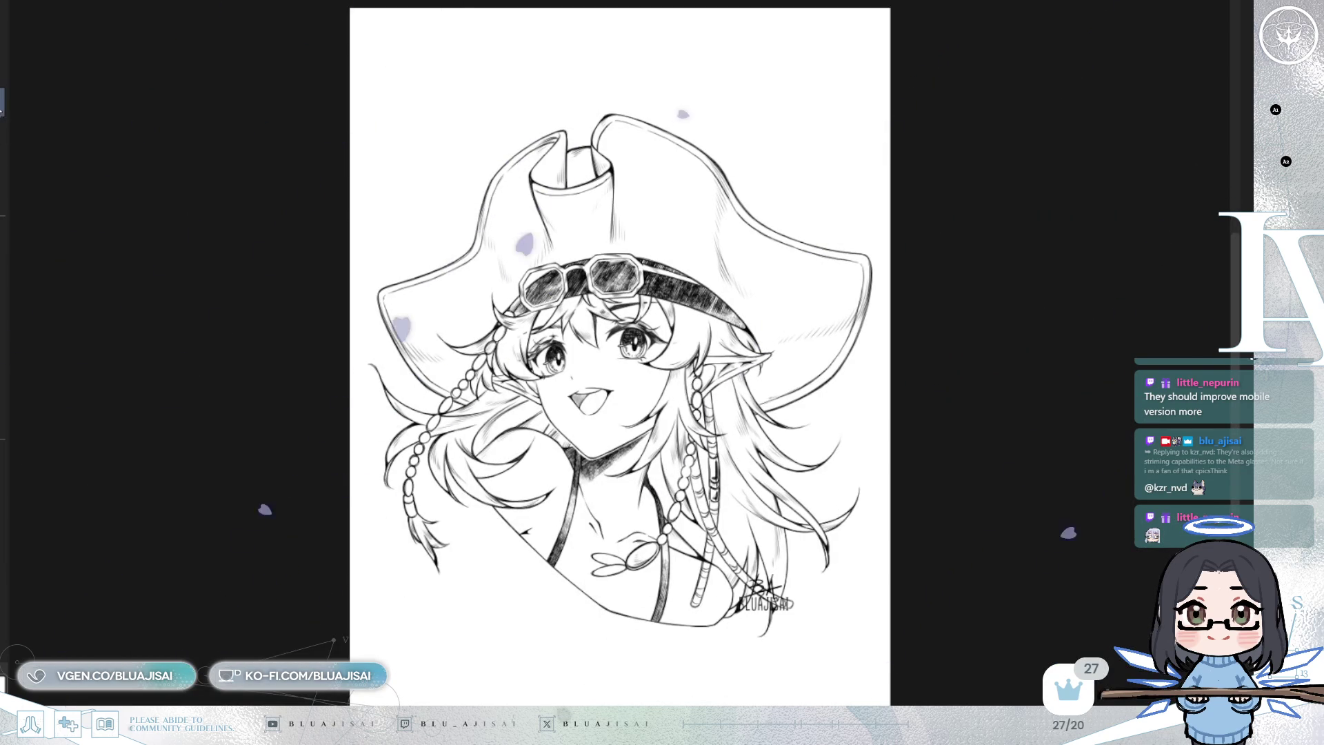
{"action": "left_click_drag", "start_coordinate": [858, 666], "coordinate": [576, 602]}
{"action": "scroll", "coordinate": [525, 441], "scroll_direction": "up", "scroll_amount": 3}
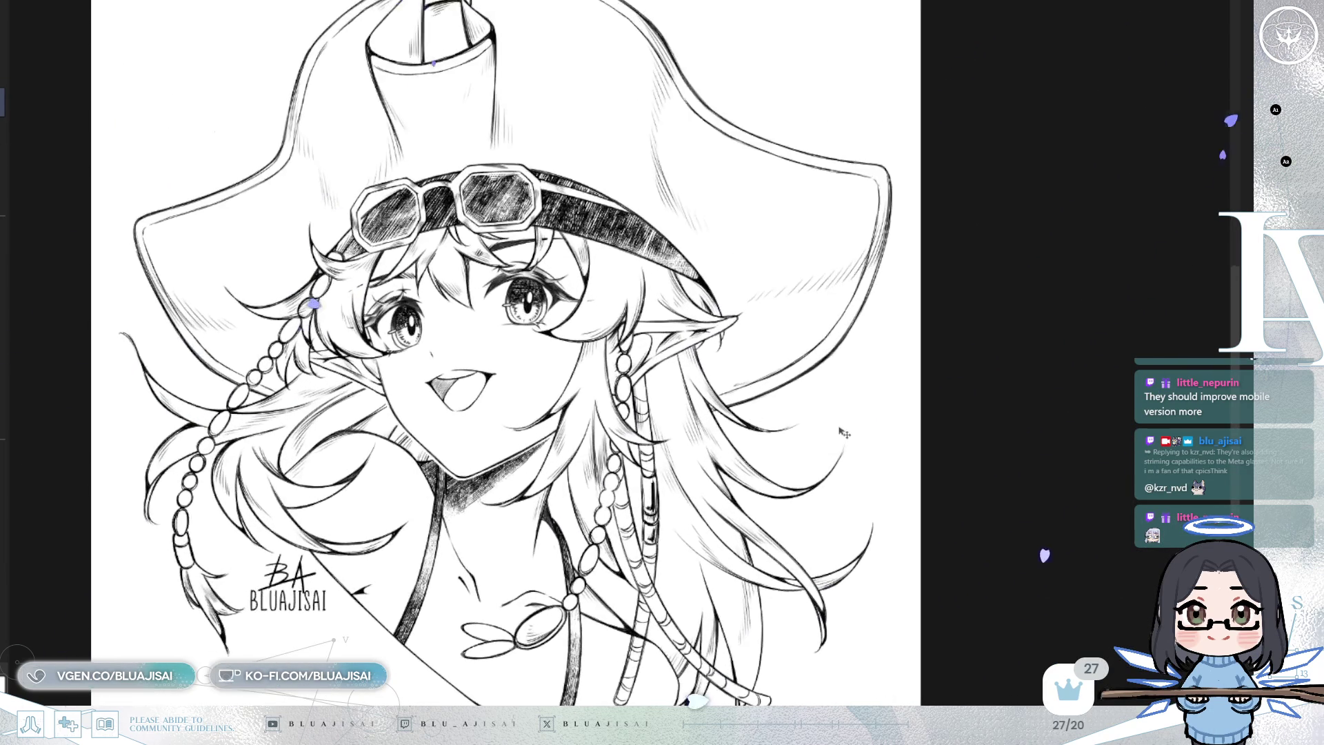
{"action": "mouse_move", "coordinate": [1057, 435]}
{"action": "left_mouse_down"}
{"action": "mouse_move", "coordinate": [972, 427]}
{"action": "mouse_move", "coordinate": [964, 460]}
{"action": "left_mouse_up"}
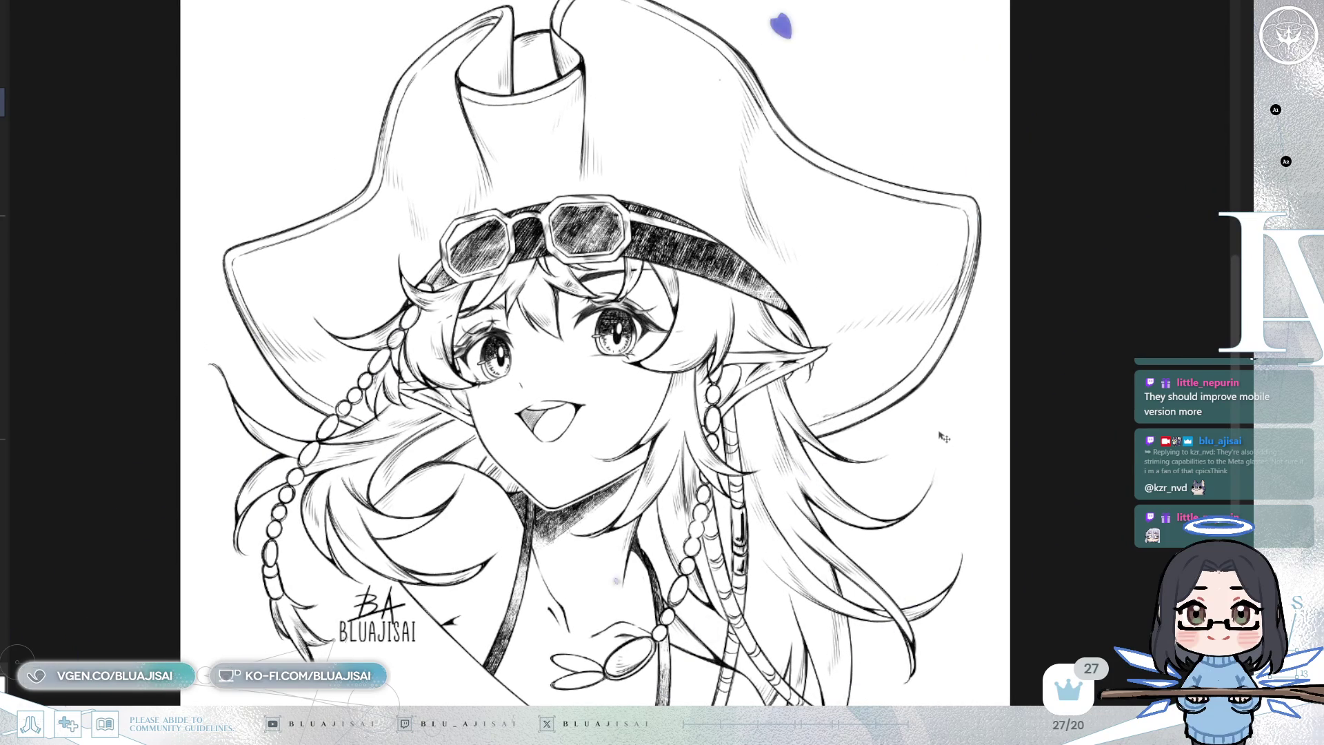